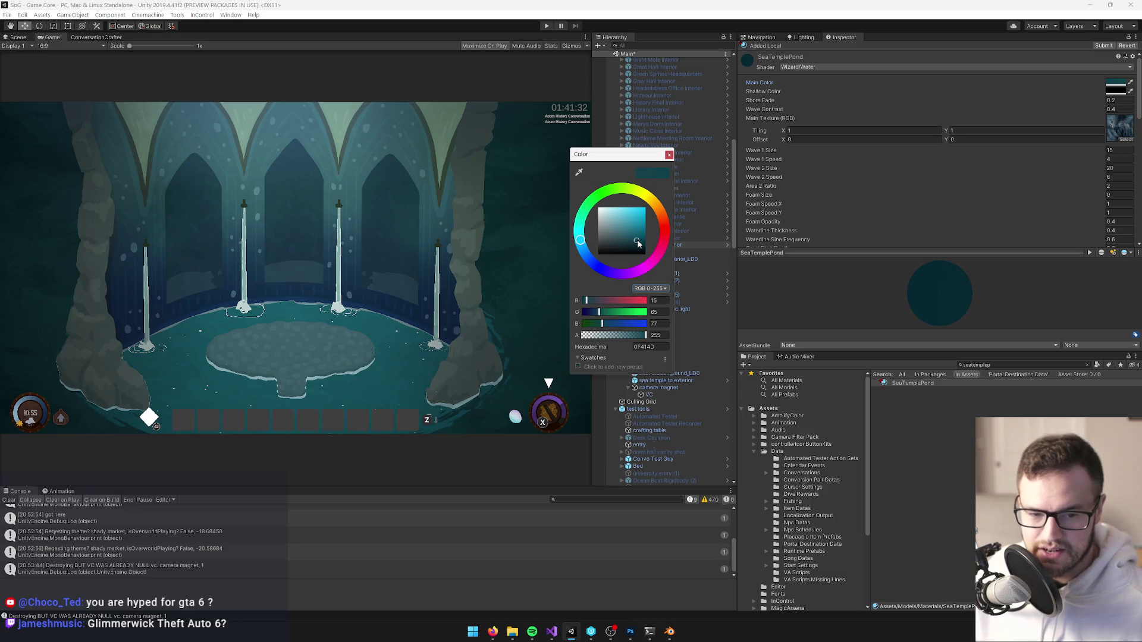
# Drag the SeaTemplePond water colour toward a deeper, darker blue-teal in the colour picker.
pyautogui.moveTo(631, 156); pyautogui.dragTo(823, 144)
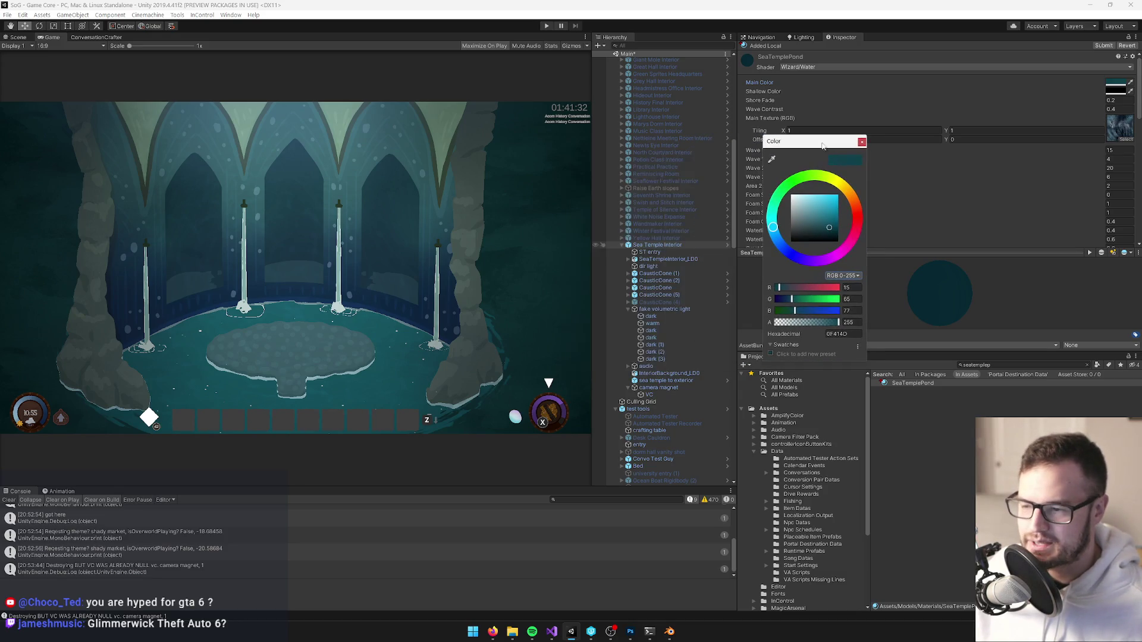
pyautogui.moveTo(829, 230); pyautogui.dragTo(832, 230)
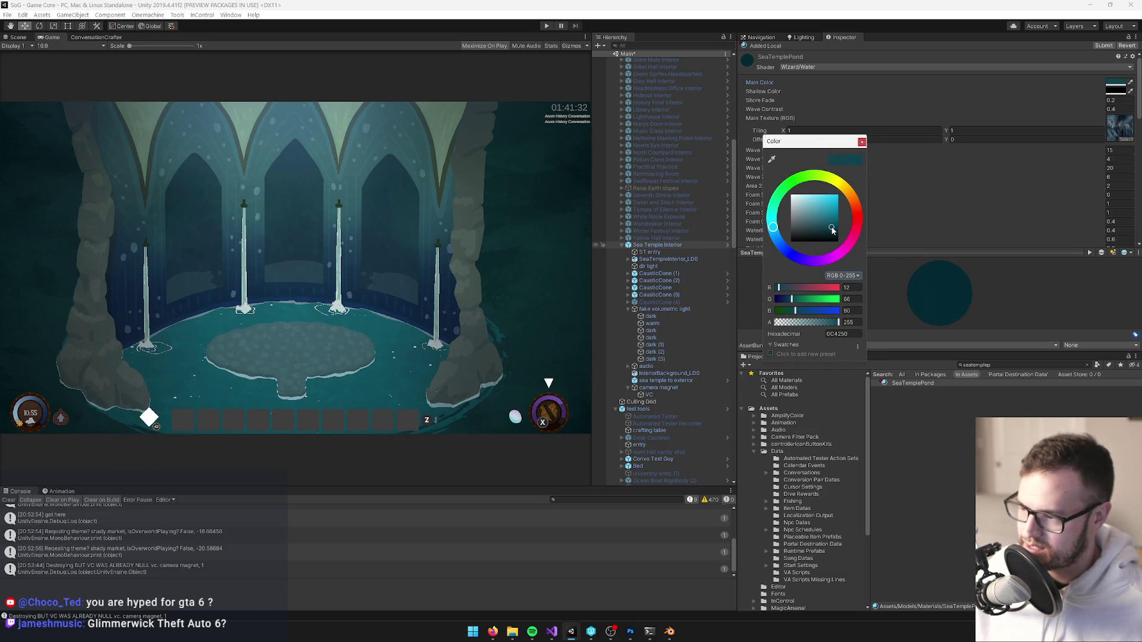
pyautogui.click(773, 235)
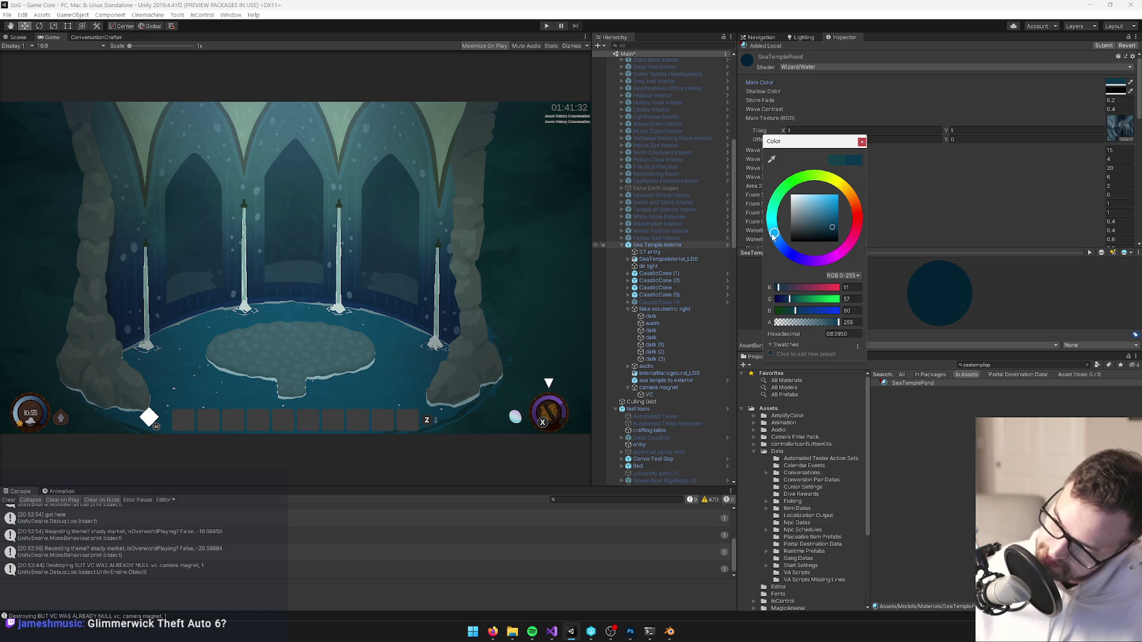
pyautogui.click(777, 245)
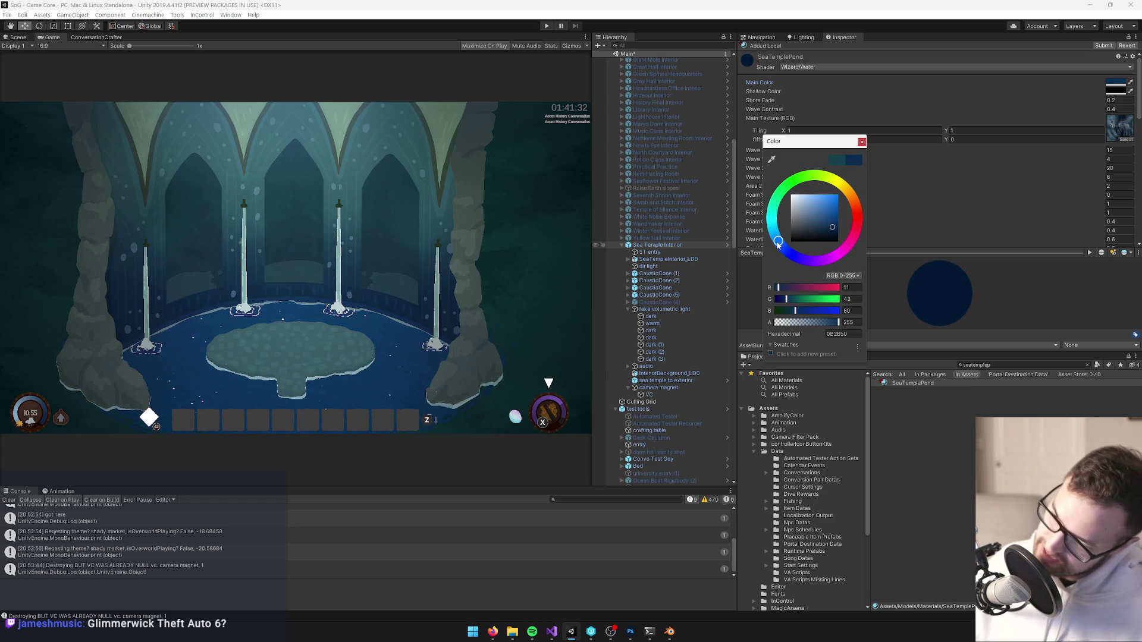
pyautogui.moveTo(778, 245)
pyautogui.mouseDown()
pyautogui.moveTo(762, 217)
pyautogui.moveTo(754, 241)
pyautogui.mouseUp()
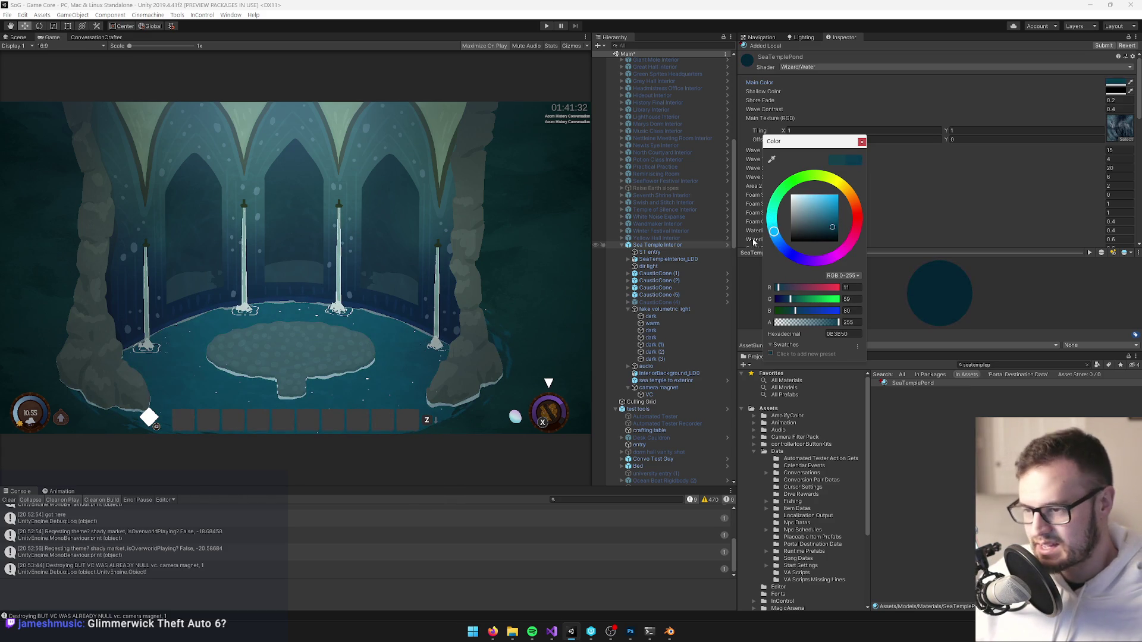
pyautogui.moveTo(823, 229)
pyautogui.mouseDown()
pyautogui.moveTo(802, 231)
pyautogui.moveTo(836, 231)
pyautogui.moveTo(824, 228)
pyautogui.mouseUp()
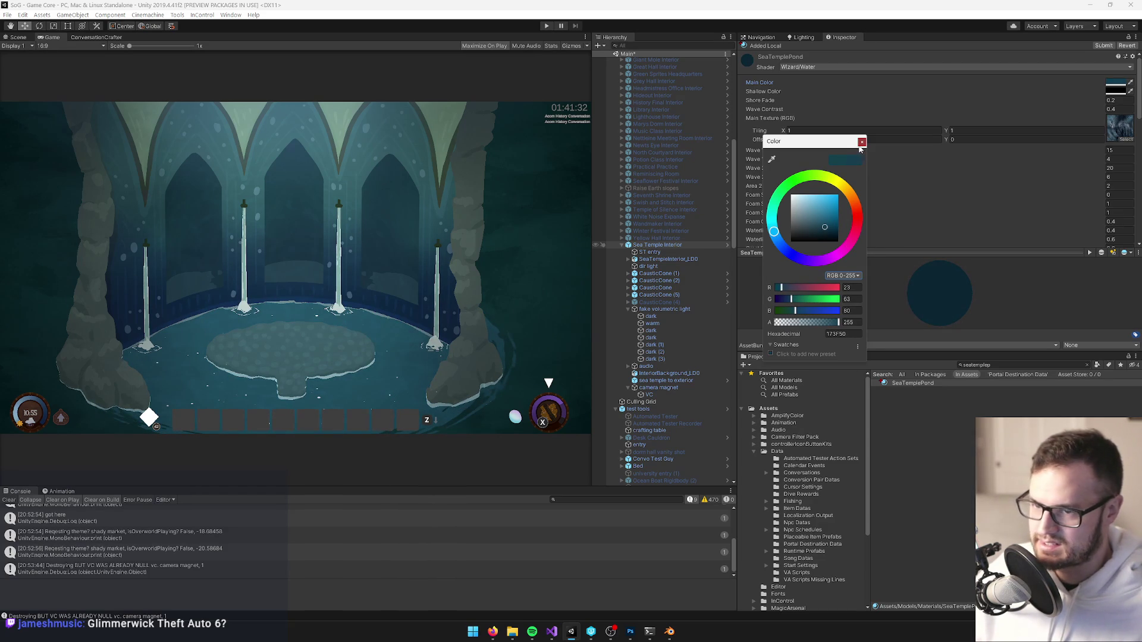
pyautogui.click(861, 142)
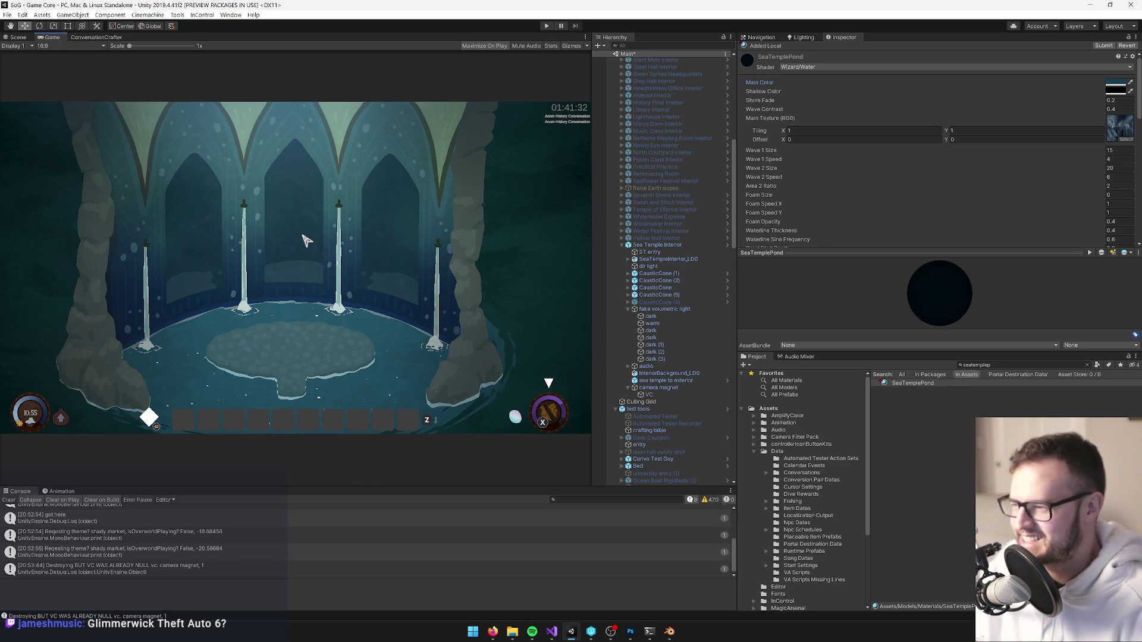
# Fine-tune the pond Main Color to hex 123A4B, then select Sea Temple Interior.
pyautogui.click(1117, 86)
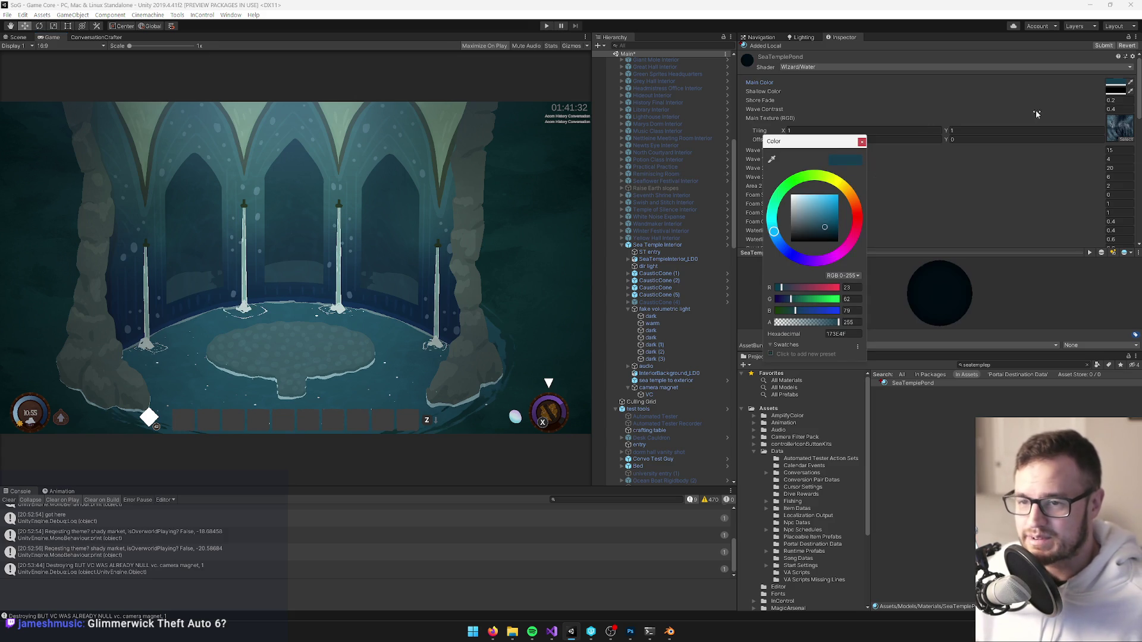
pyautogui.click(826, 228)
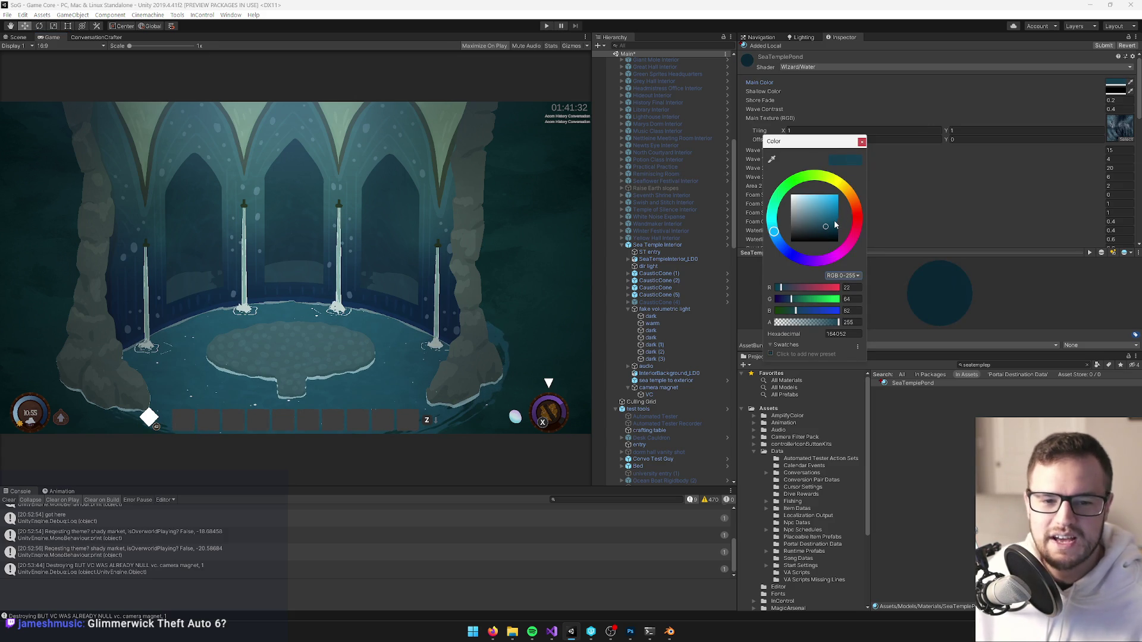
pyautogui.click(826, 228)
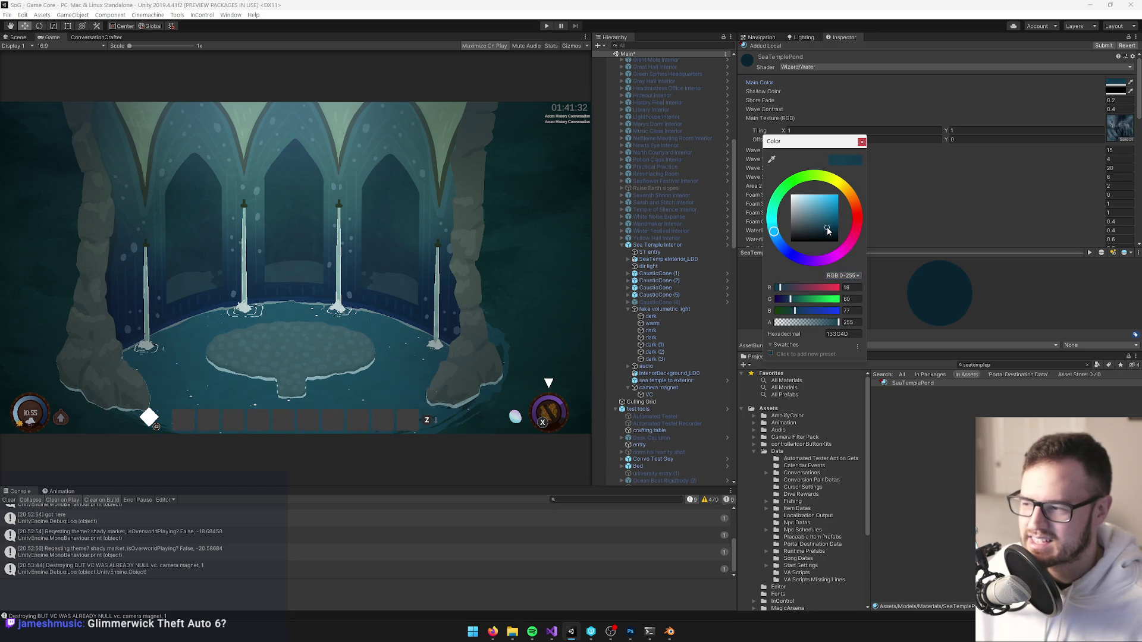
pyautogui.click(828, 230)
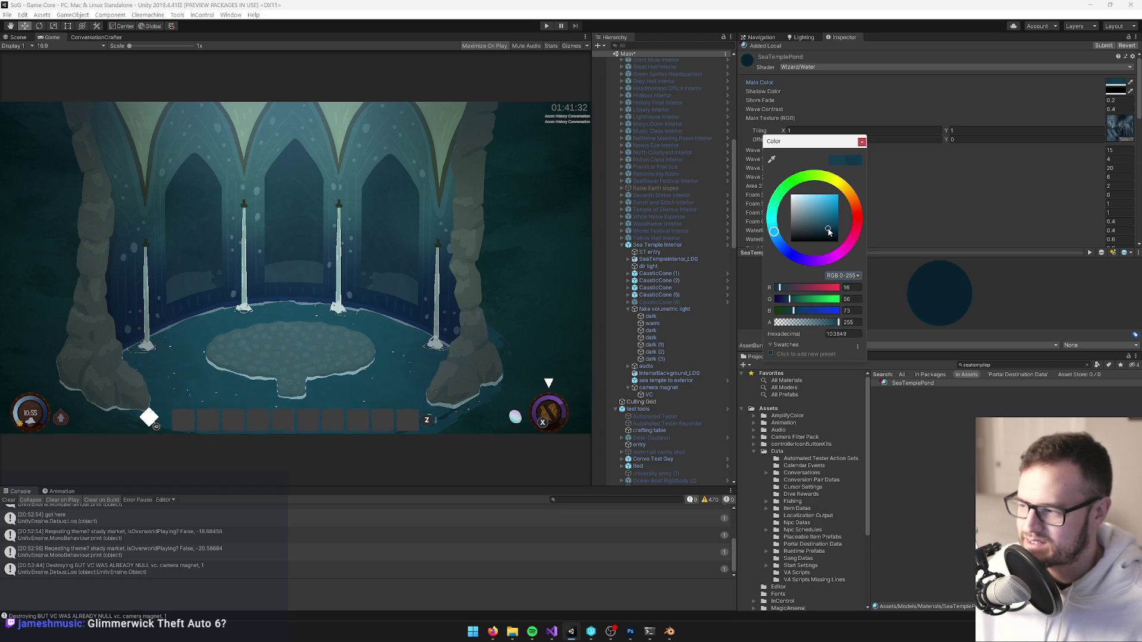
pyautogui.click(828, 230)
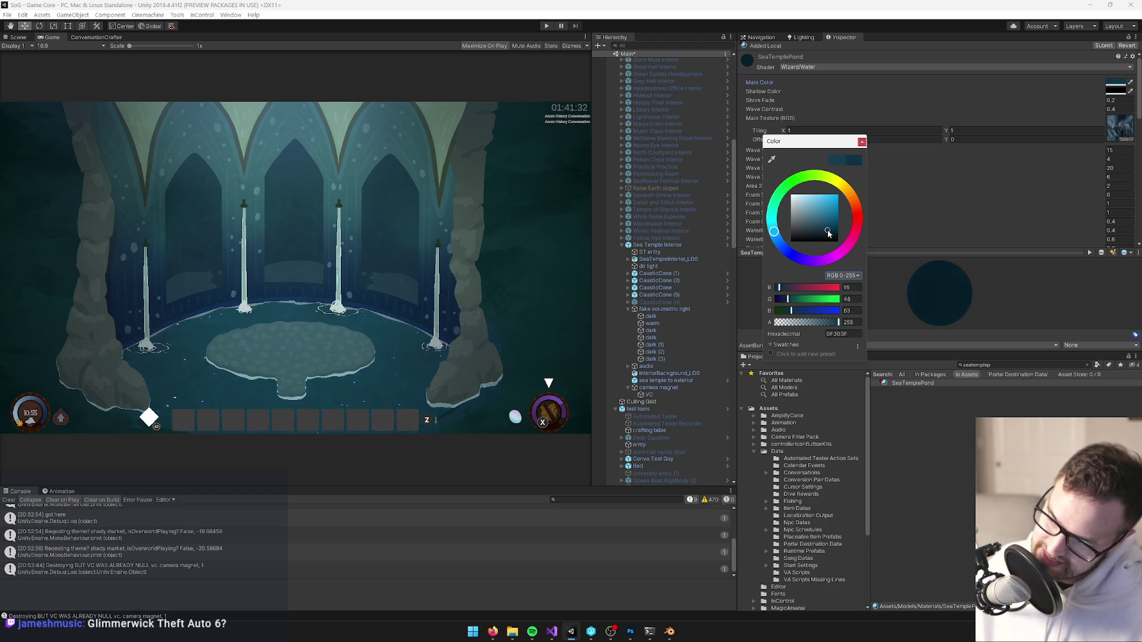
pyautogui.click(827, 229)
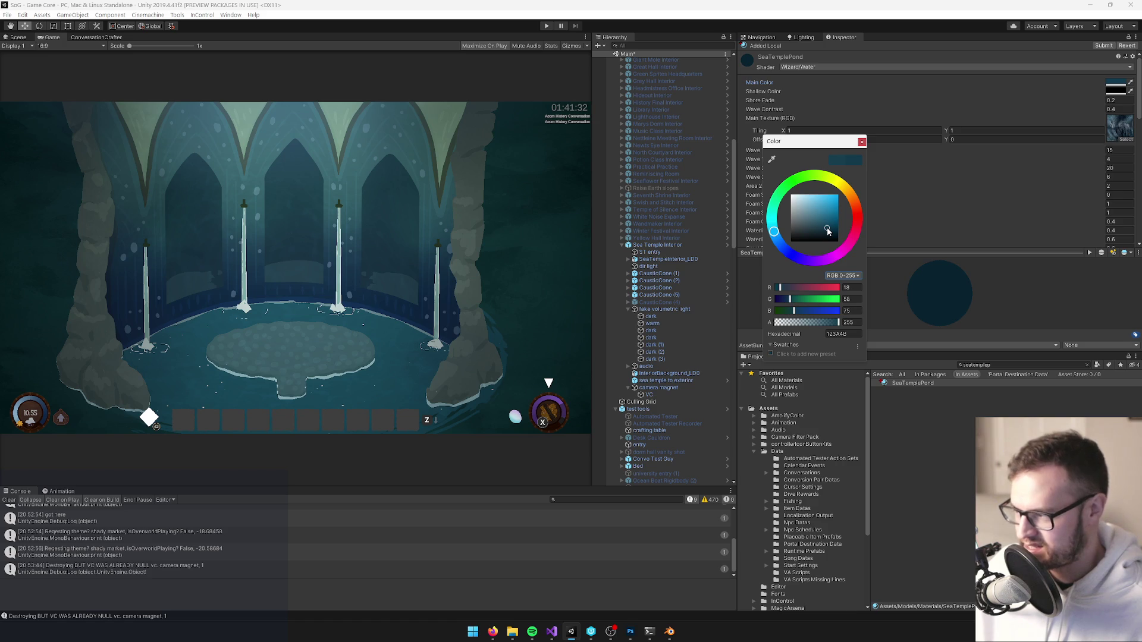
pyautogui.click(861, 142)
pyautogui.click(660, 245)
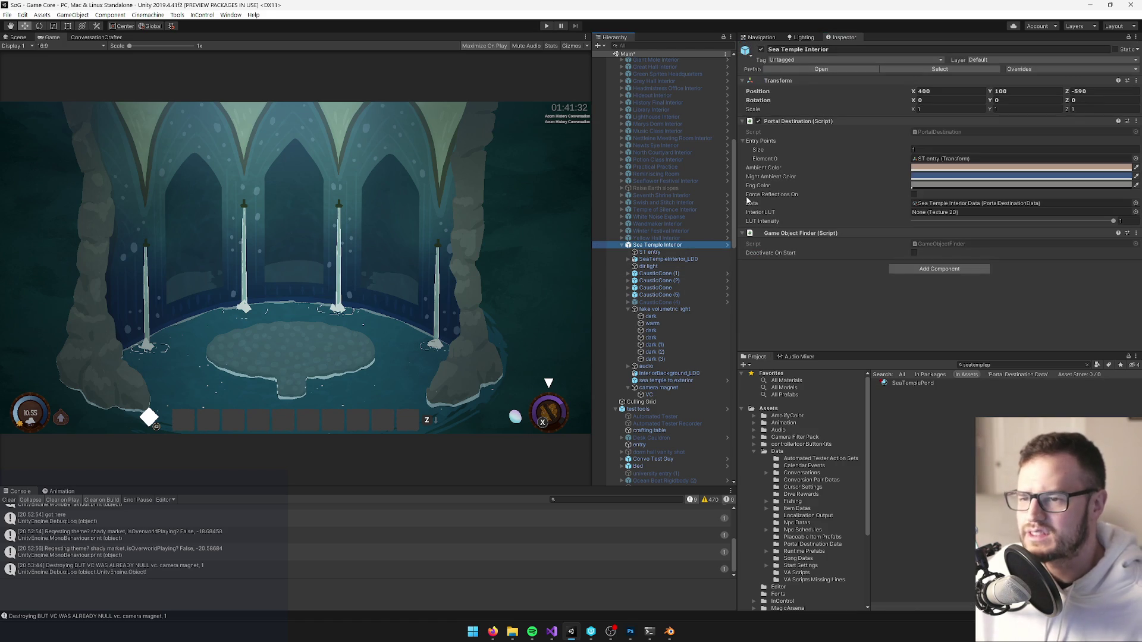
# Glance at the Scene view, then reopen the SeaTemplePond material's Main Color picker.
pyautogui.click(22, 39)
pyautogui.moveTo(287, 126); pyautogui.dragTo(219, 125)
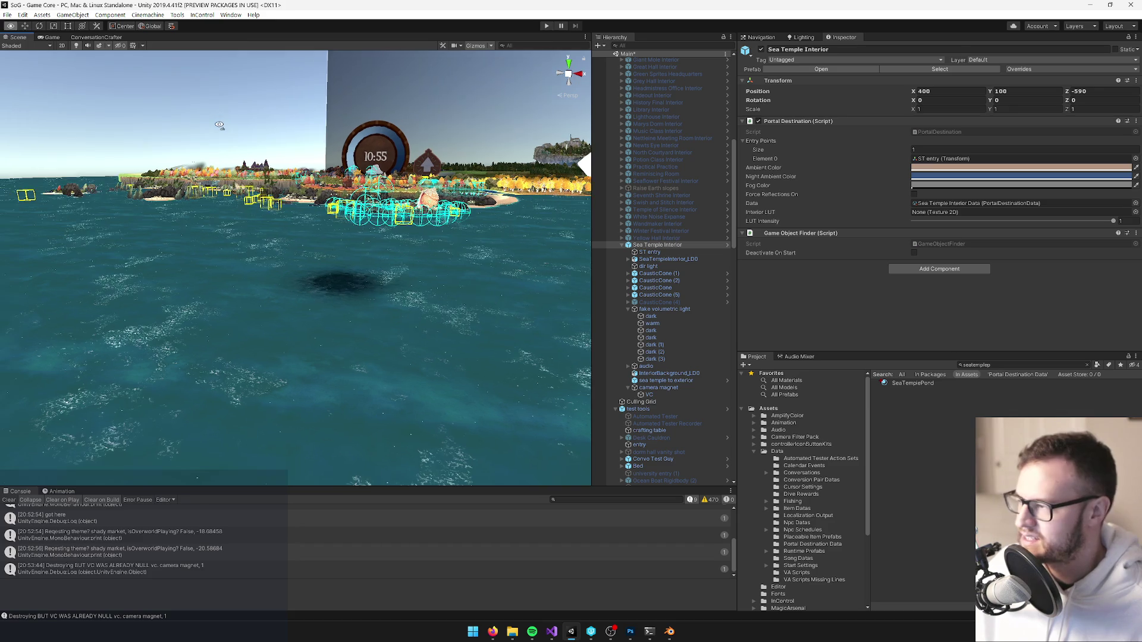
pyautogui.click(52, 37)
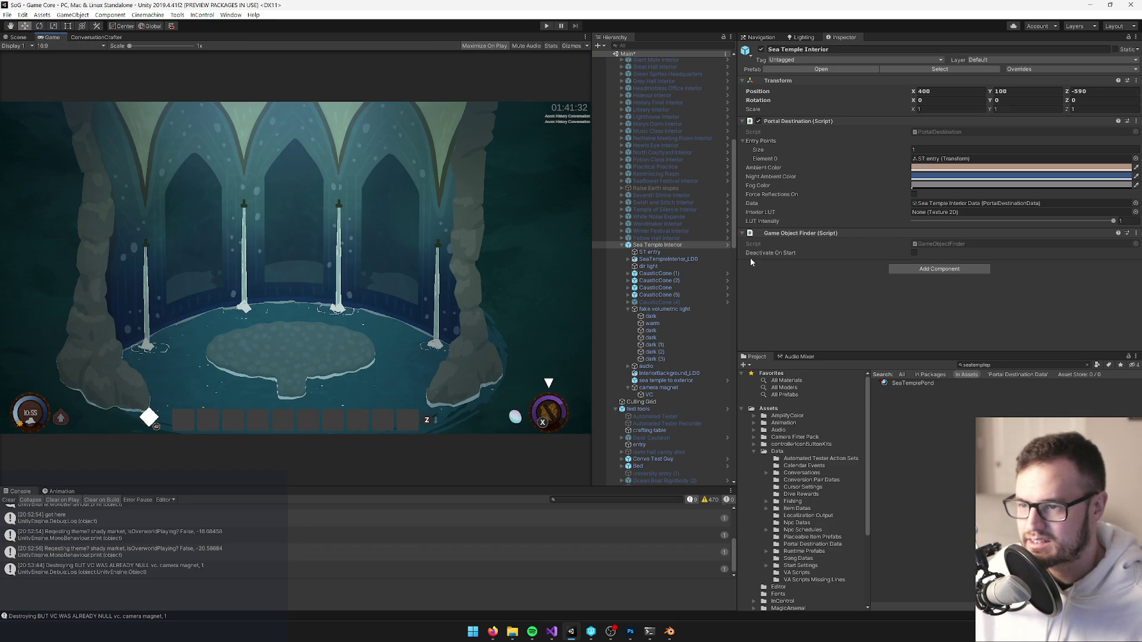
pyautogui.click(660, 252)
pyautogui.click(661, 245)
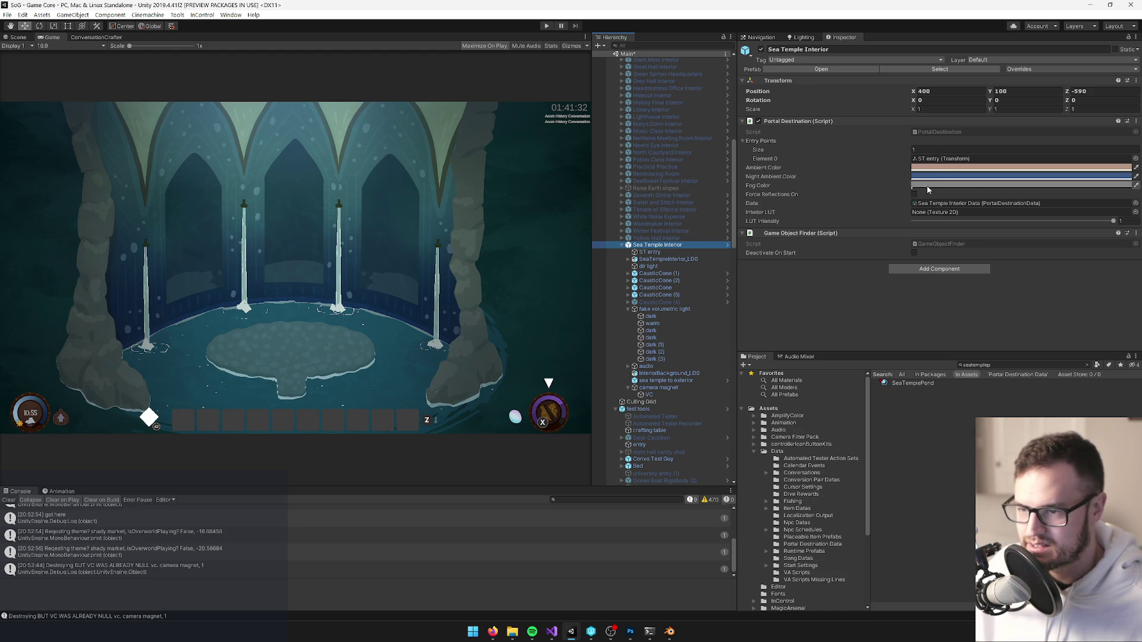
pyautogui.click(912, 383)
pyautogui.click(1120, 85)
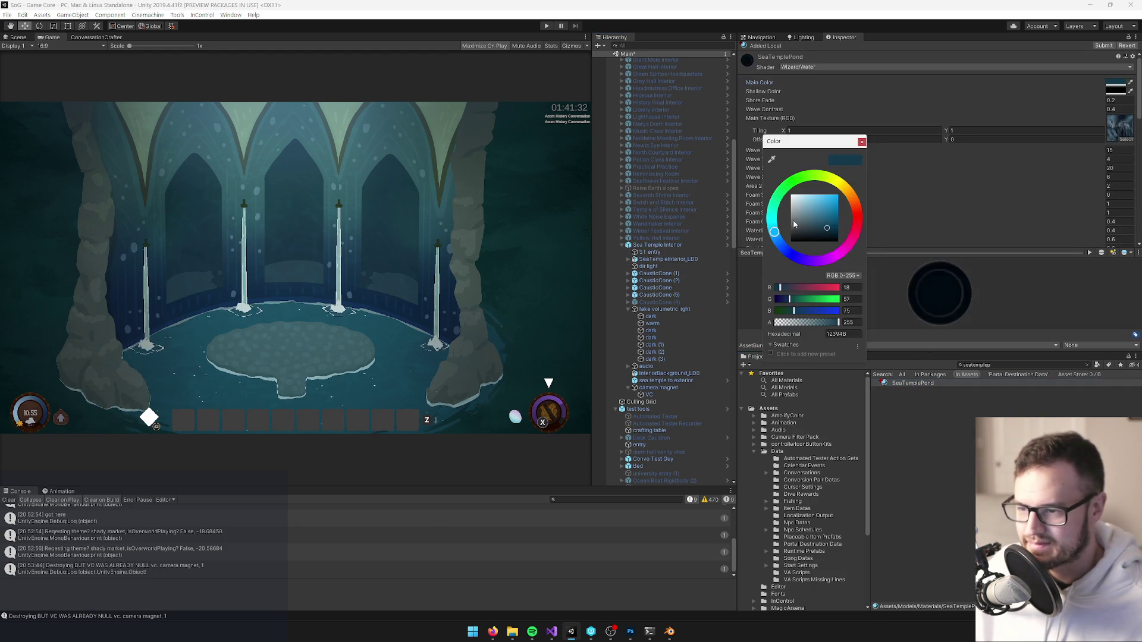
# Nudge the SeaTemplePond water colour until it reads hex 153A4B (R 21, G 58, B 75).
pyautogui.click(825, 228)
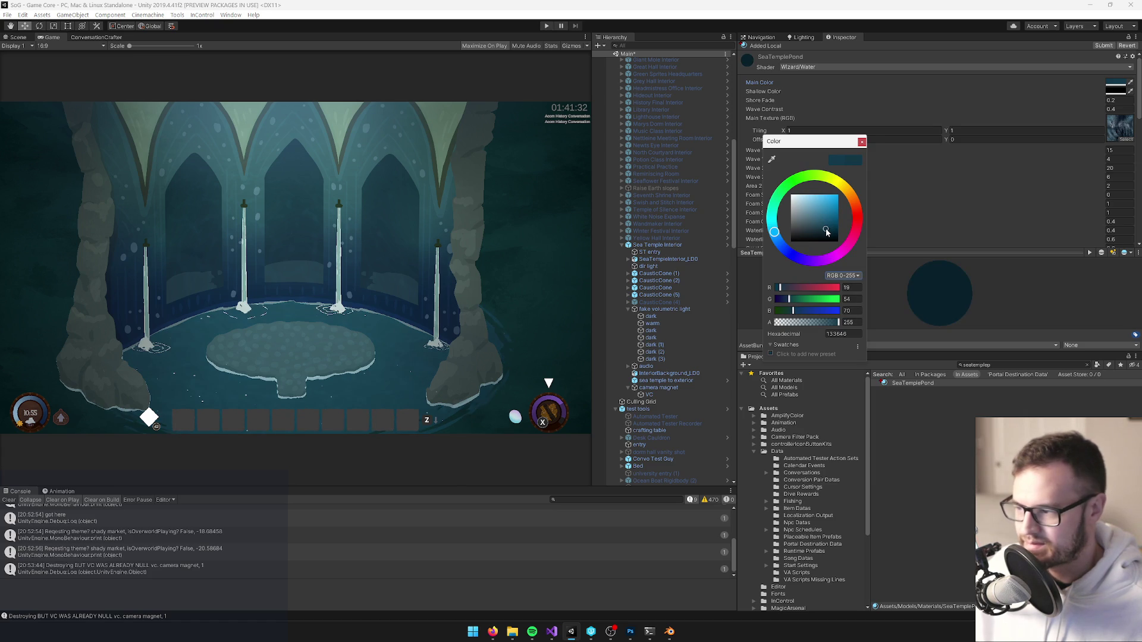
pyautogui.click(822, 230)
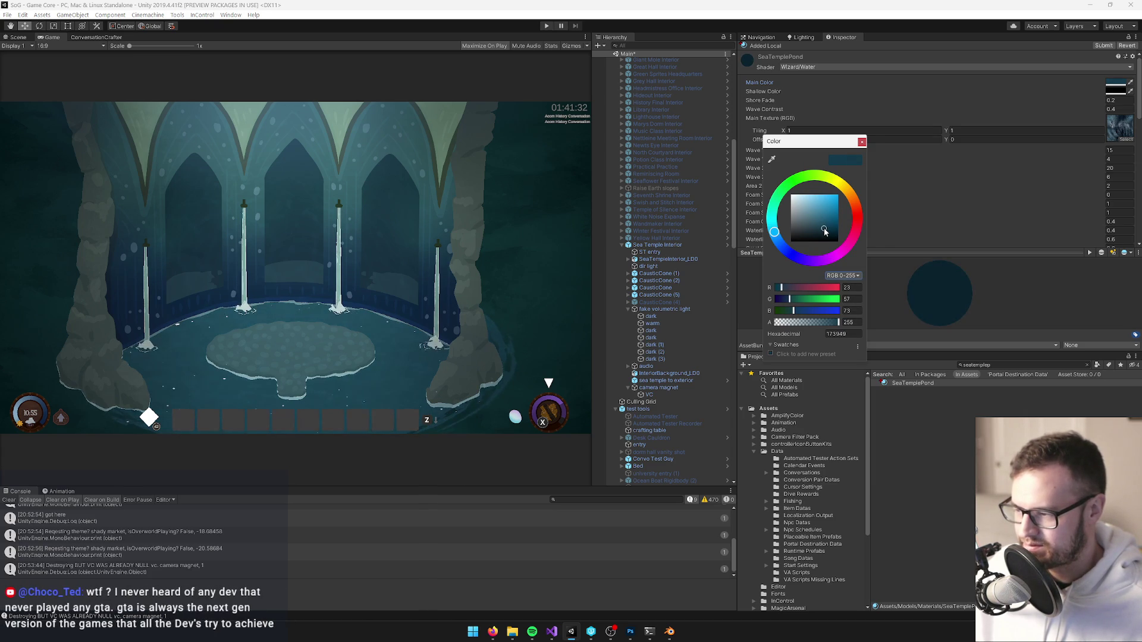
pyautogui.click(824, 230)
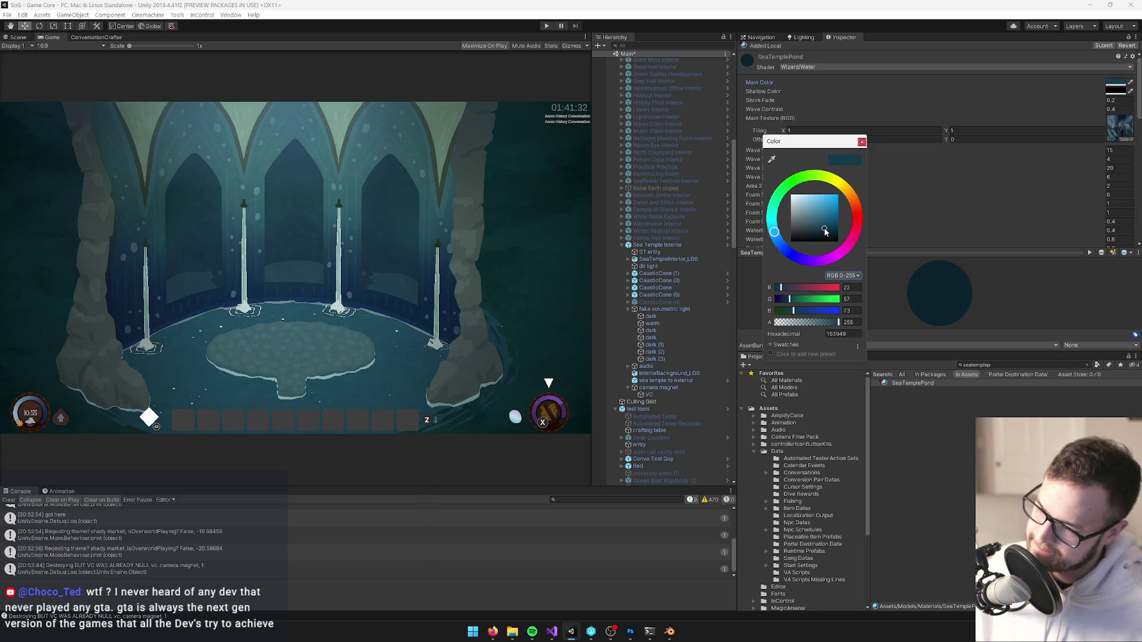
pyautogui.click(824, 230)
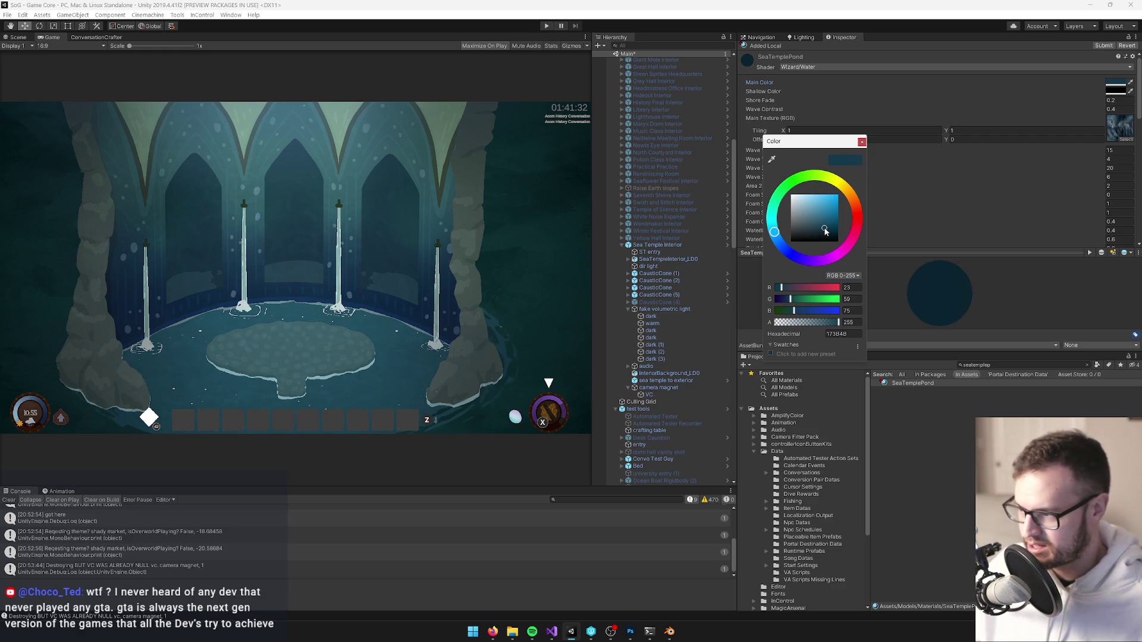
pyautogui.click(825, 231)
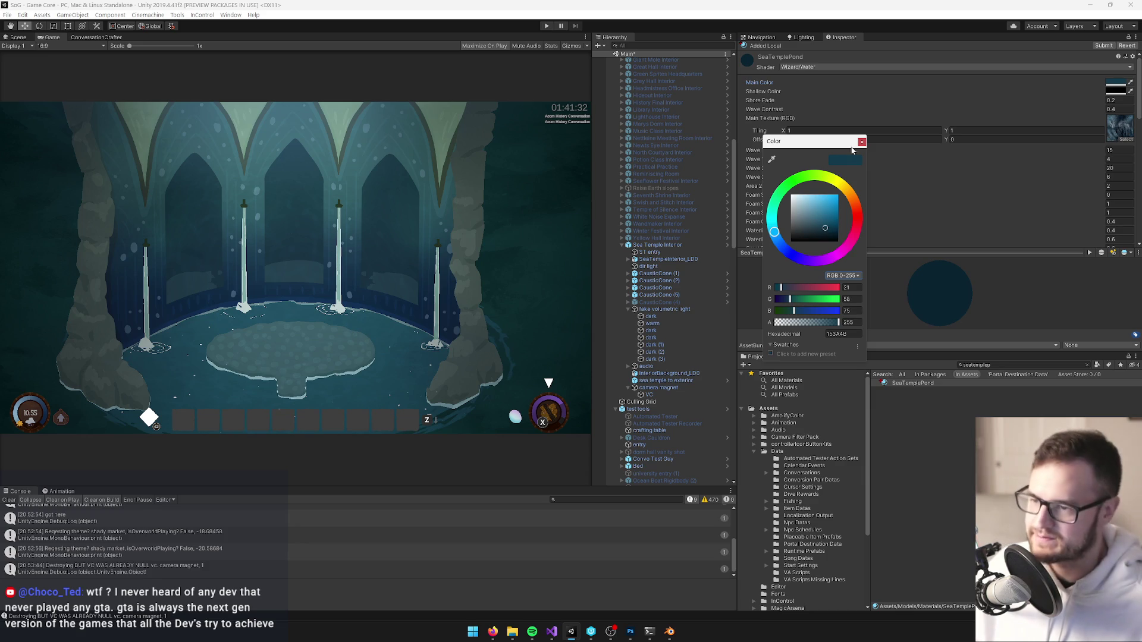
pyautogui.click(861, 141)
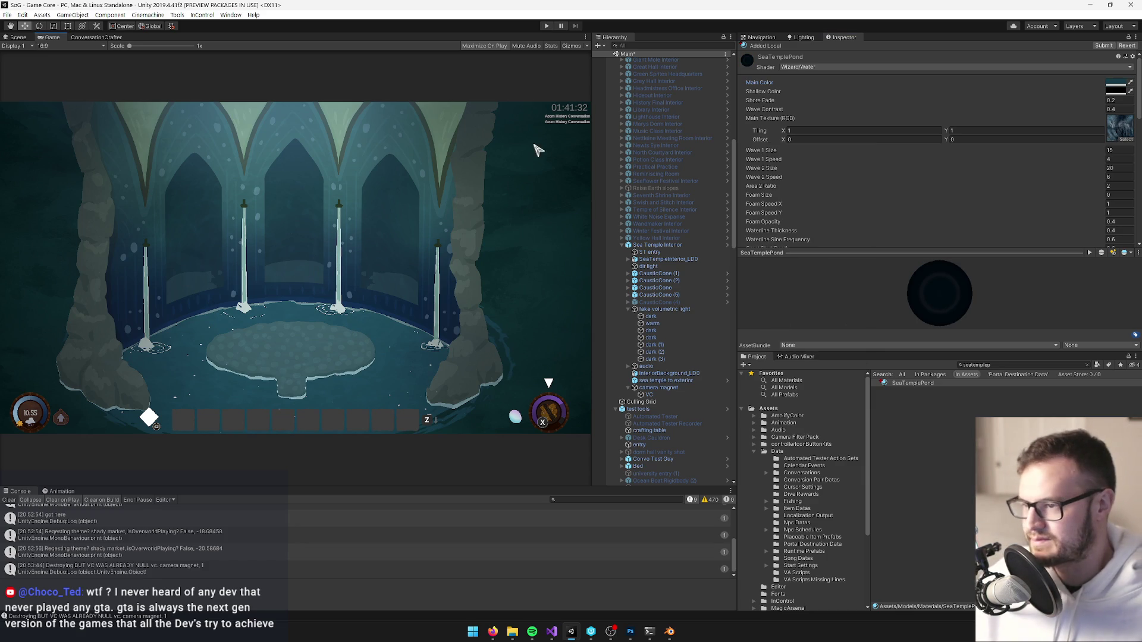
# Review Sea Temple Interior's prefab overrides and deactivate the object.
pyautogui.click(634, 245)
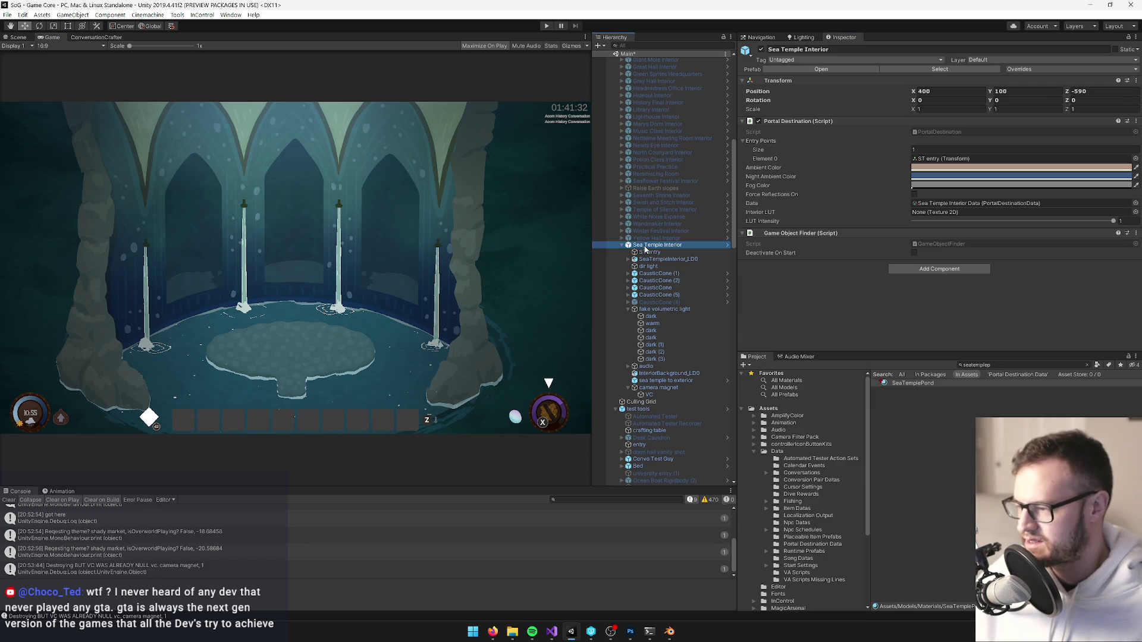
pyautogui.click(1071, 69)
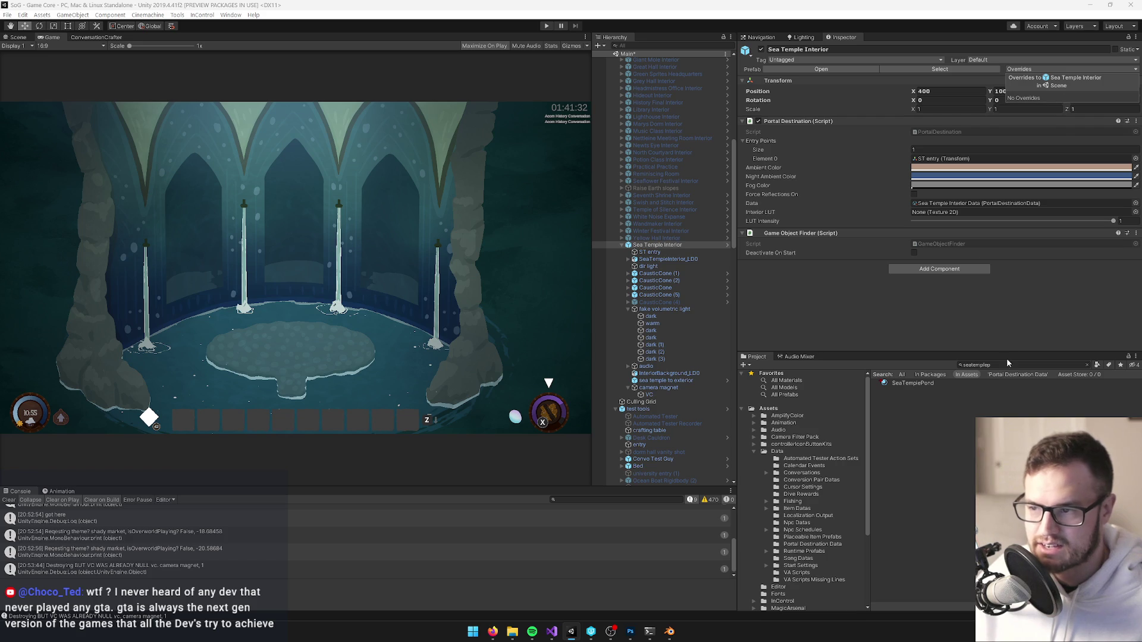
pyautogui.click(980, 327)
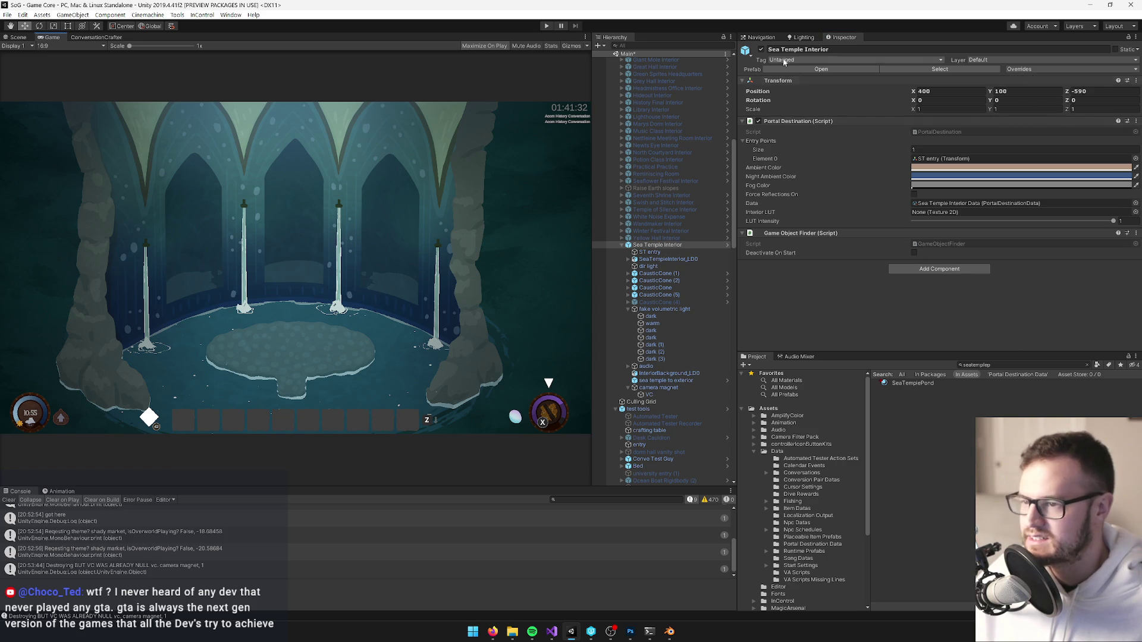
pyautogui.click(762, 51)
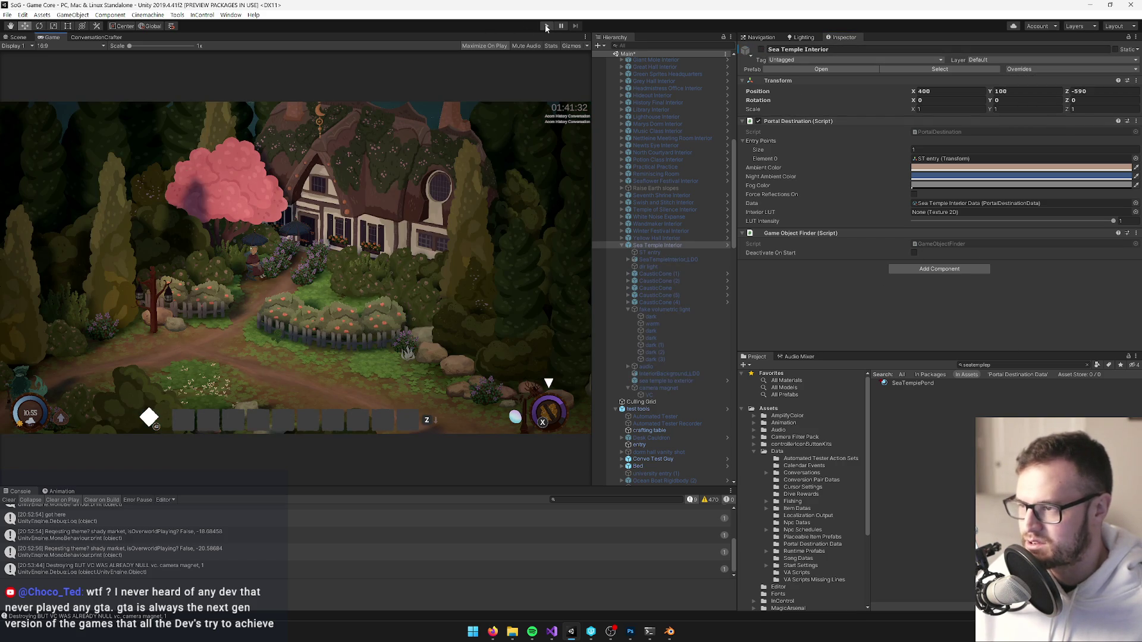
# Start play mode and turn off Maximize on the Game view to restore the editor panels.
pyautogui.click(545, 25)
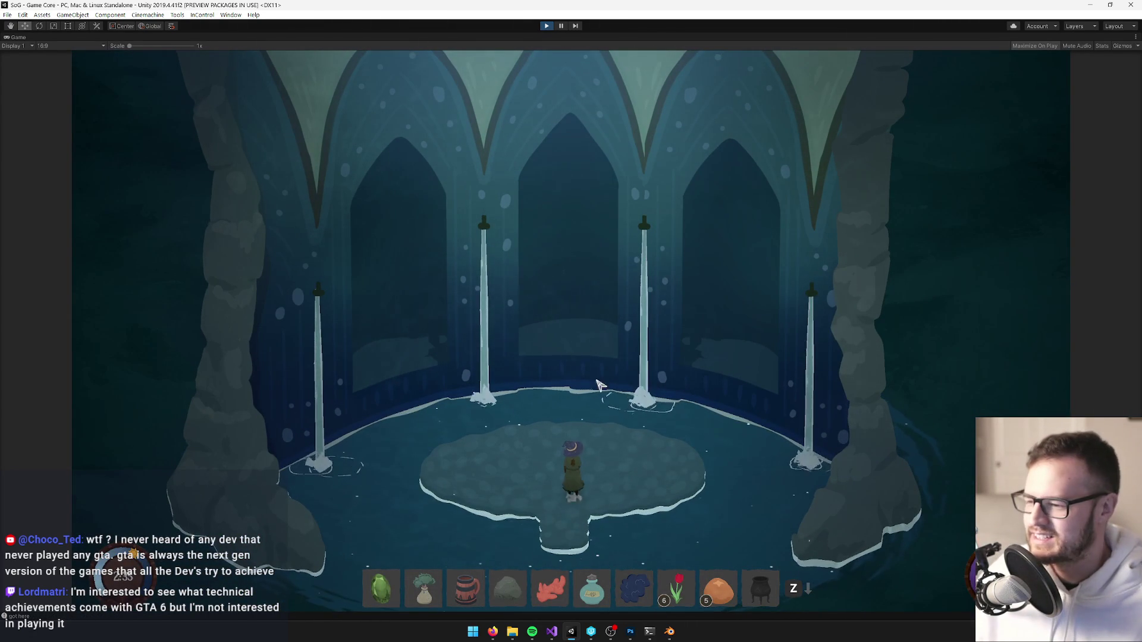
pyautogui.rightClick(19, 37)
pyautogui.click(50, 68)
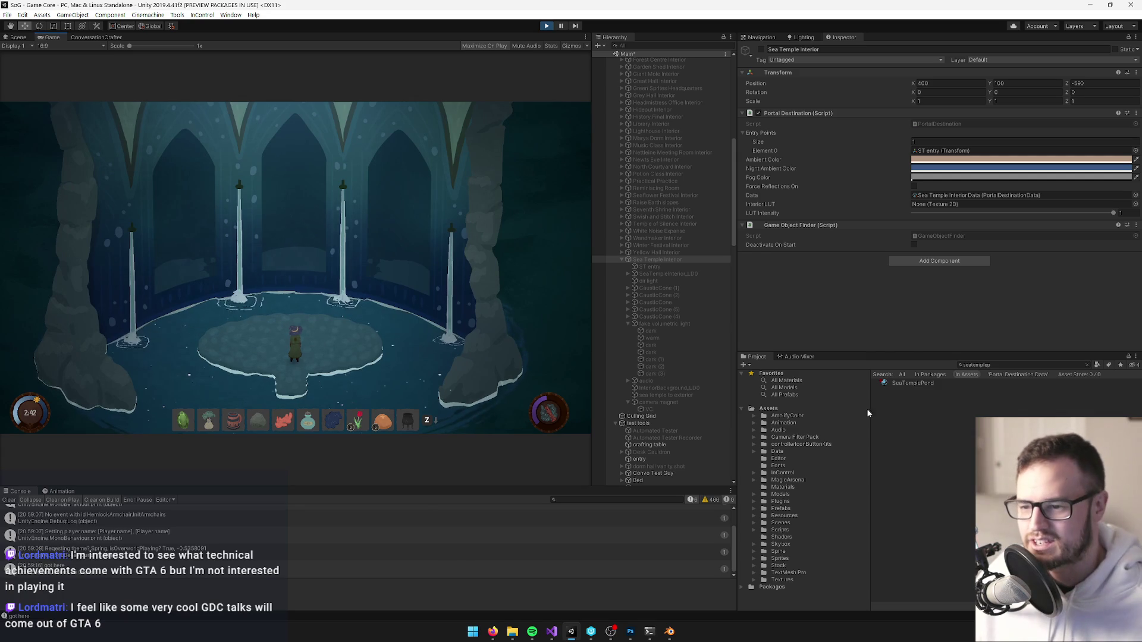
# Shift the SeaTemplePond Main Color to a slightly lighter dark teal, then bring up Blender.
pyautogui.click(911, 384)
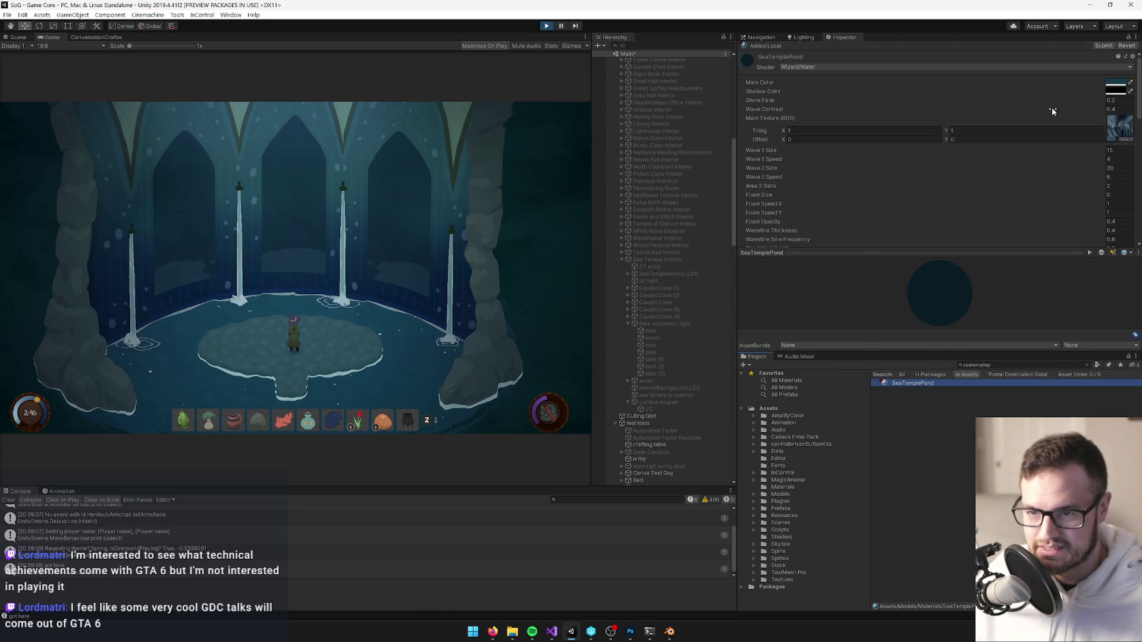
pyautogui.click(1115, 82)
pyautogui.moveTo(826, 230); pyautogui.dragTo(826, 229)
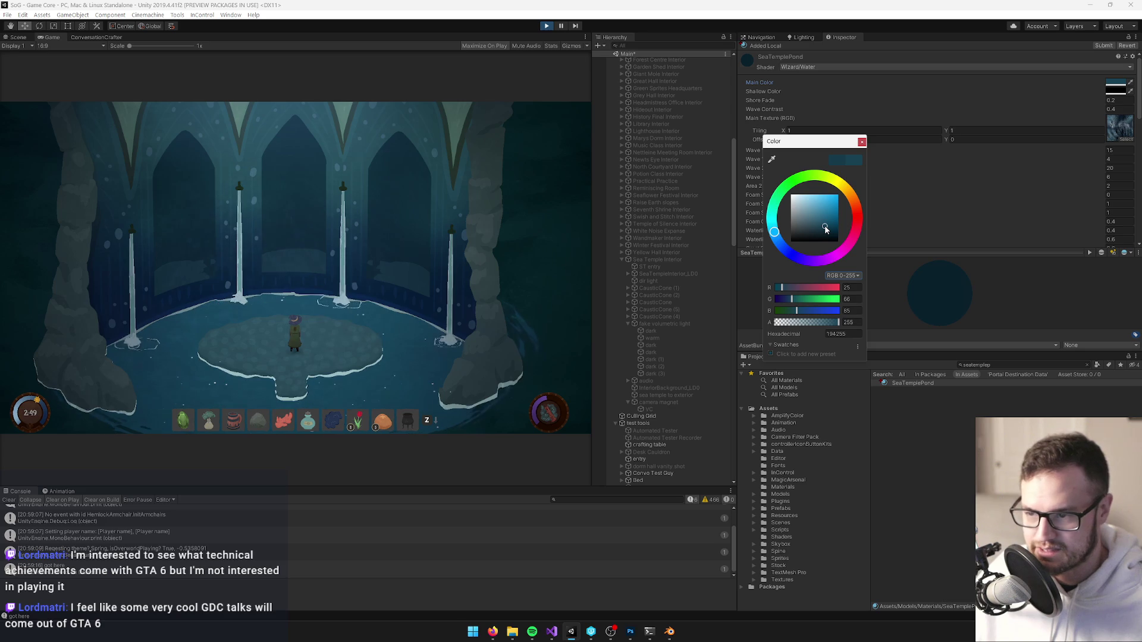
pyautogui.moveTo(826, 228); pyautogui.dragTo(826, 228)
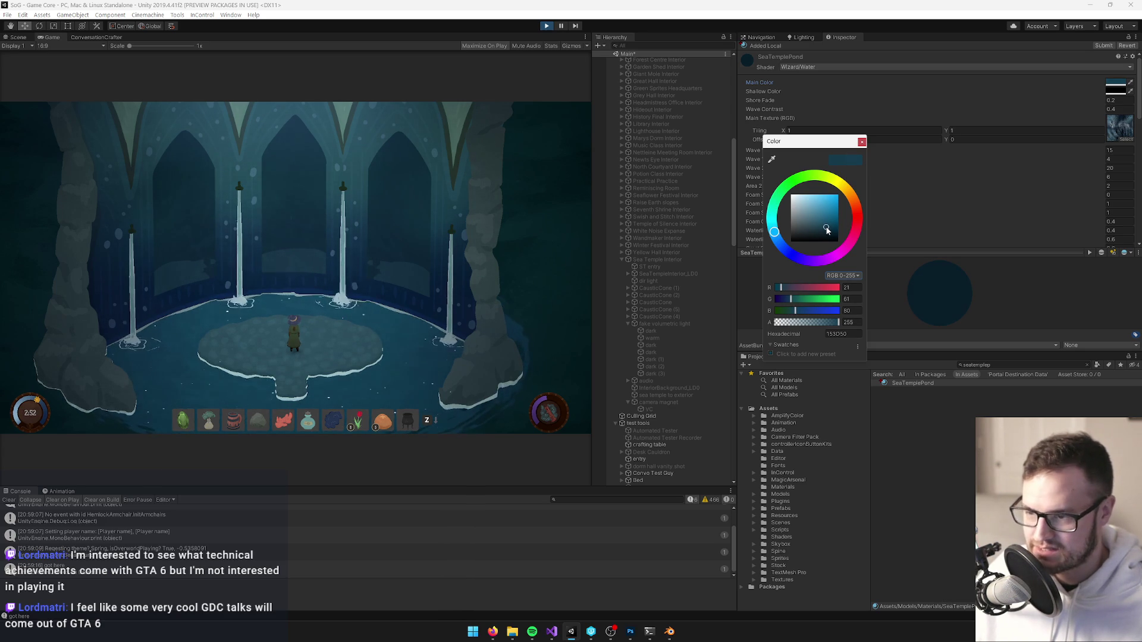
pyautogui.click(861, 143)
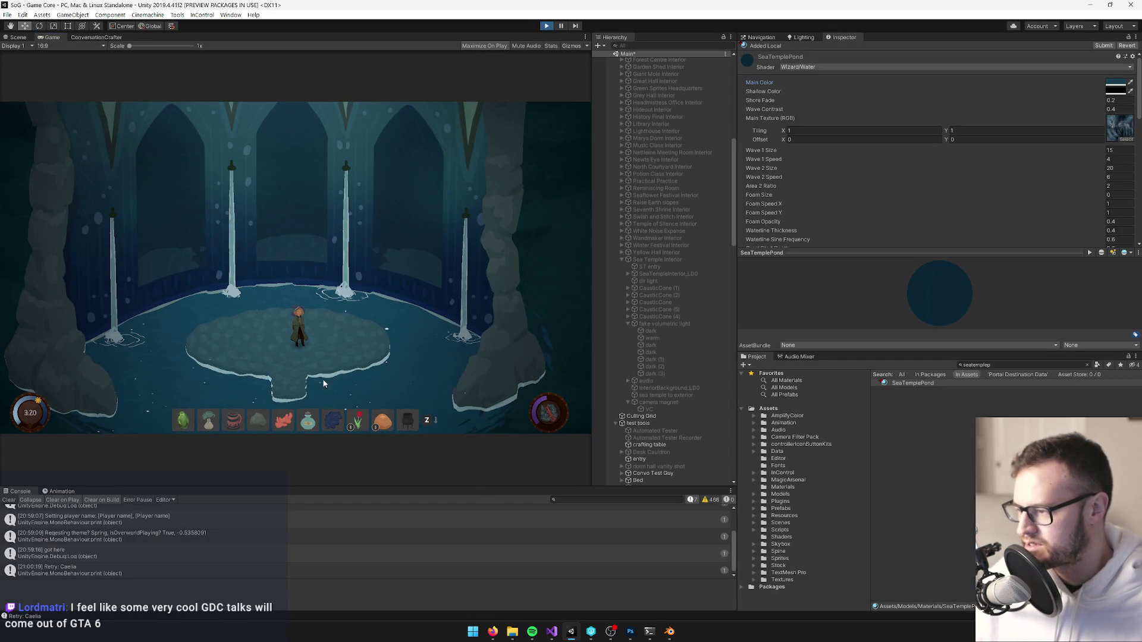
pyautogui.click(652, 634)
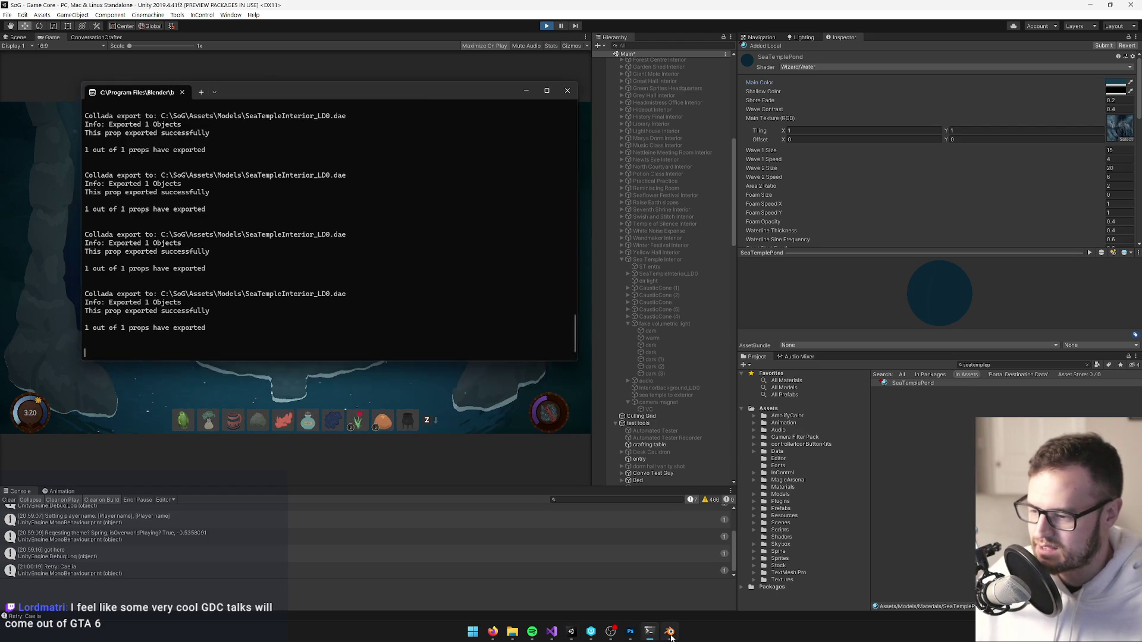
# In the SeaTempleInterior scene, select Plane.008 and then Plane.005 beside a pole.
pyautogui.click(669, 631)
pyautogui.moveTo(461, 391)
pyautogui.mouseDown()
pyautogui.moveTo(423, 383)
pyautogui.moveTo(358, 397)
pyautogui.moveTo(483, 340)
pyautogui.moveTo(466, 337)
pyautogui.mouseUp()
pyautogui.rightClick(483, 341)
pyautogui.rightClick(486, 339)
pyautogui.moveTo(346, 579)
pyautogui.mouseDown()
pyautogui.moveTo(370, 317)
pyautogui.moveTo(380, 303)
pyautogui.moveTo(452, 333)
pyautogui.mouseUp()
pyautogui.scroll(-3, 369, 317)
# Toggle Plane.005 into and out of Edit Mode, then save the blend file over itself.
pyautogui.press('Tab')
pyautogui.scroll(4, 370, 309)
pyautogui.press('Tab')
pyautogui.scroll(-3, 381, 303)
pyautogui.scroll(2, 386, 299)
pyautogui.hotkey('ctrl', 's')
pyautogui.click(386, 299)
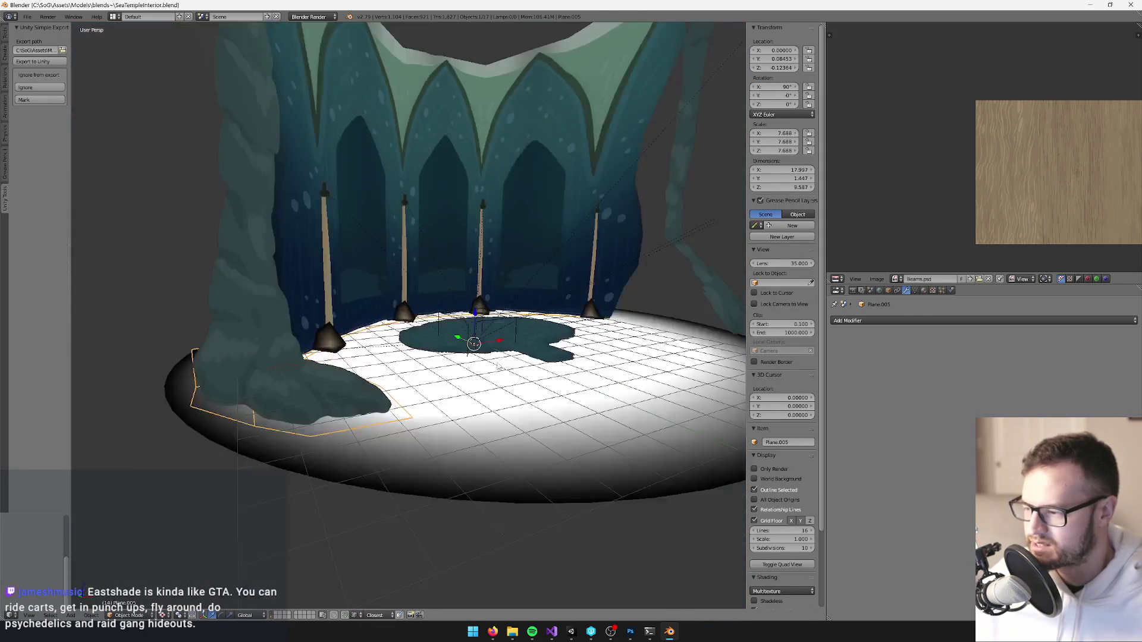
# Select the pond plane Plane.006 and save SeaTempleInterior.blend over the existing file.
pyautogui.scroll(4, 452, 332)
pyautogui.rightClick(484, 370)
pyautogui.scroll(1, 484, 370)
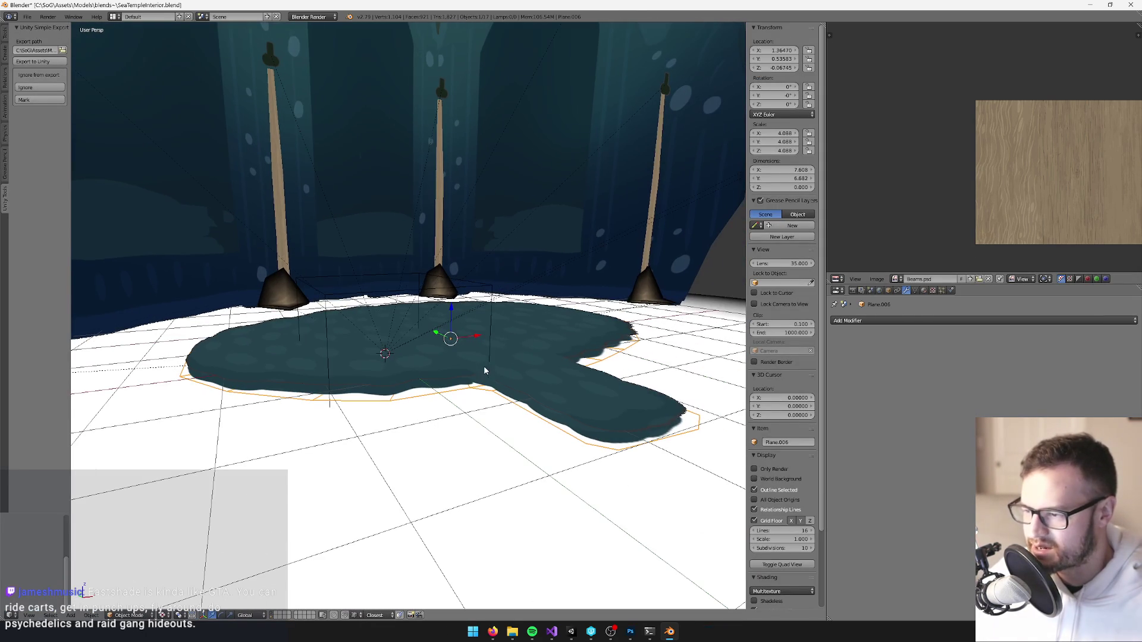
pyautogui.hotkey('ctrl', 's')
pyautogui.click(526, 350)
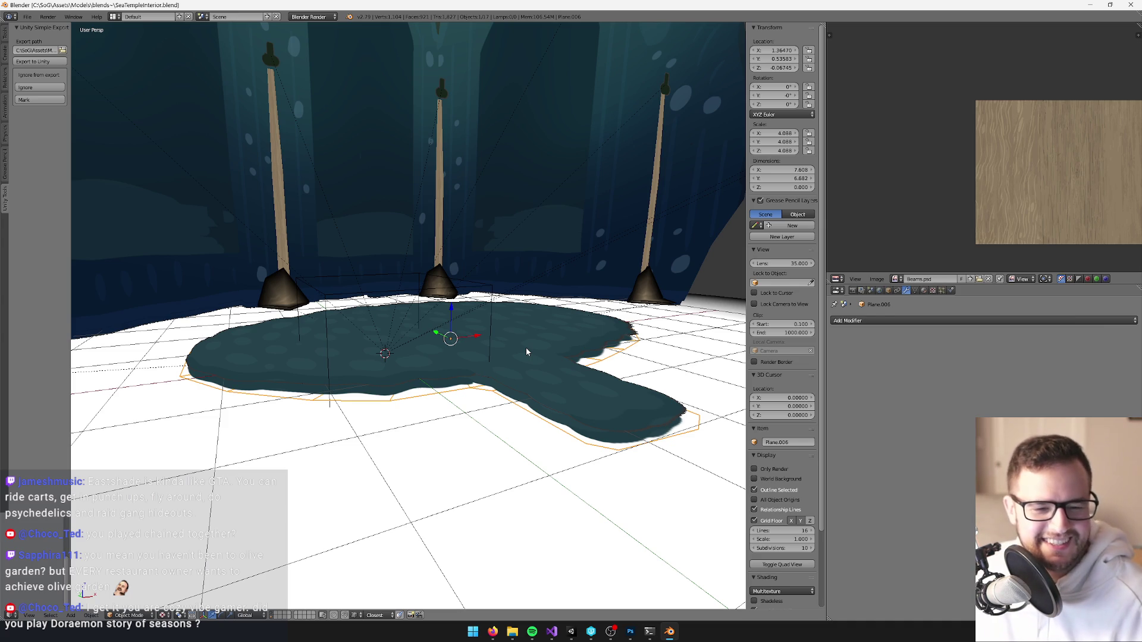
pyautogui.scroll(-5, 525, 347)
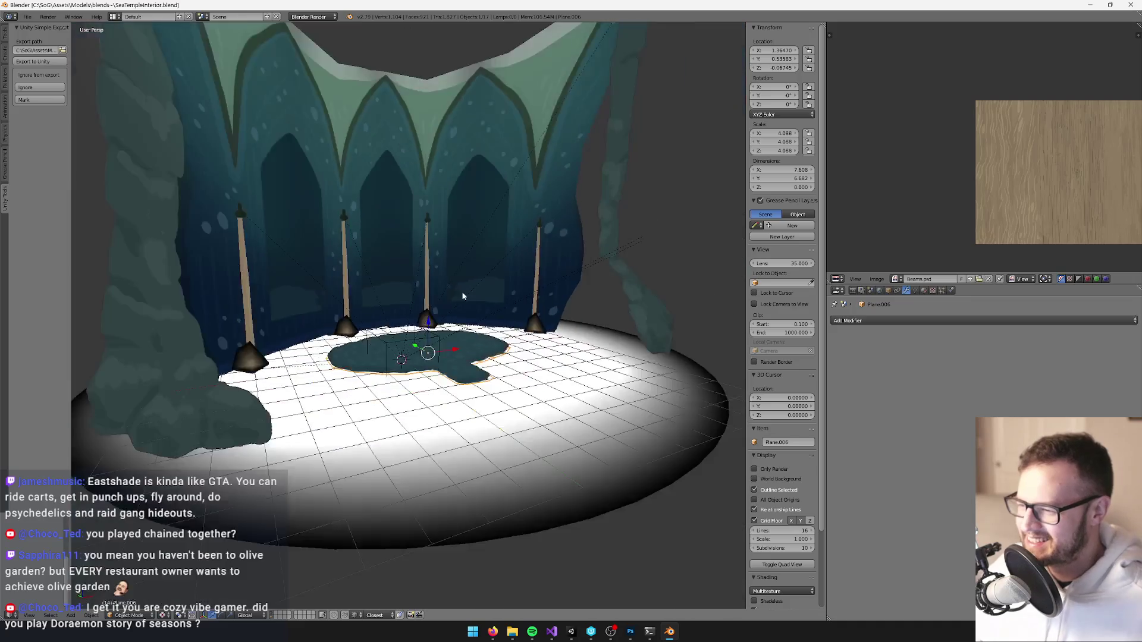
pyautogui.scroll(4, 450, 306)
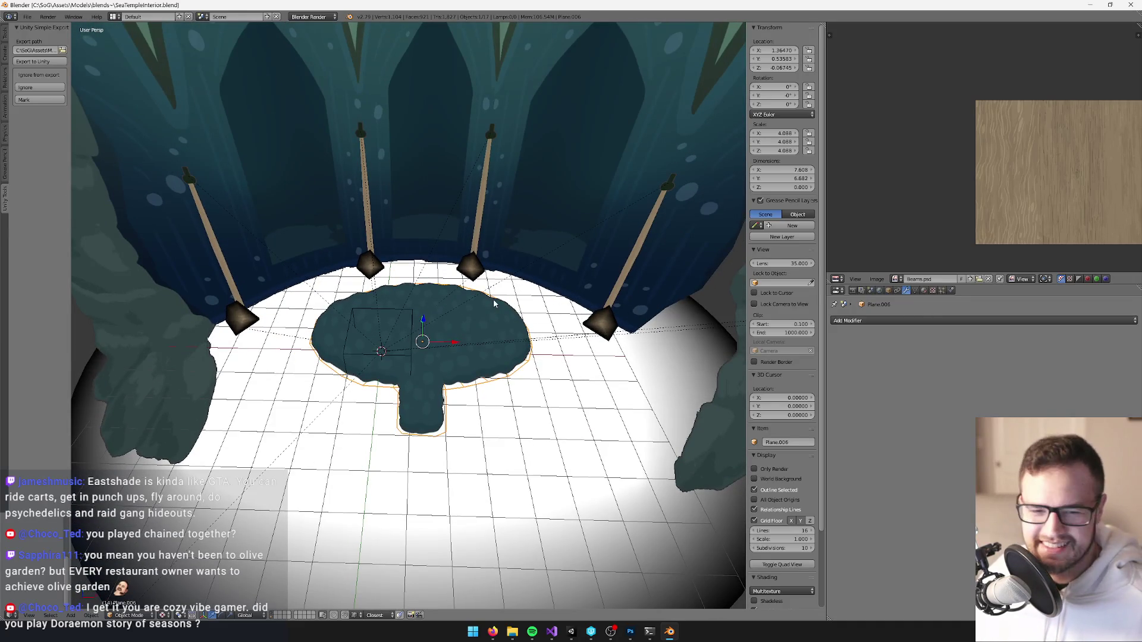
pyautogui.scroll(2, 495, 296)
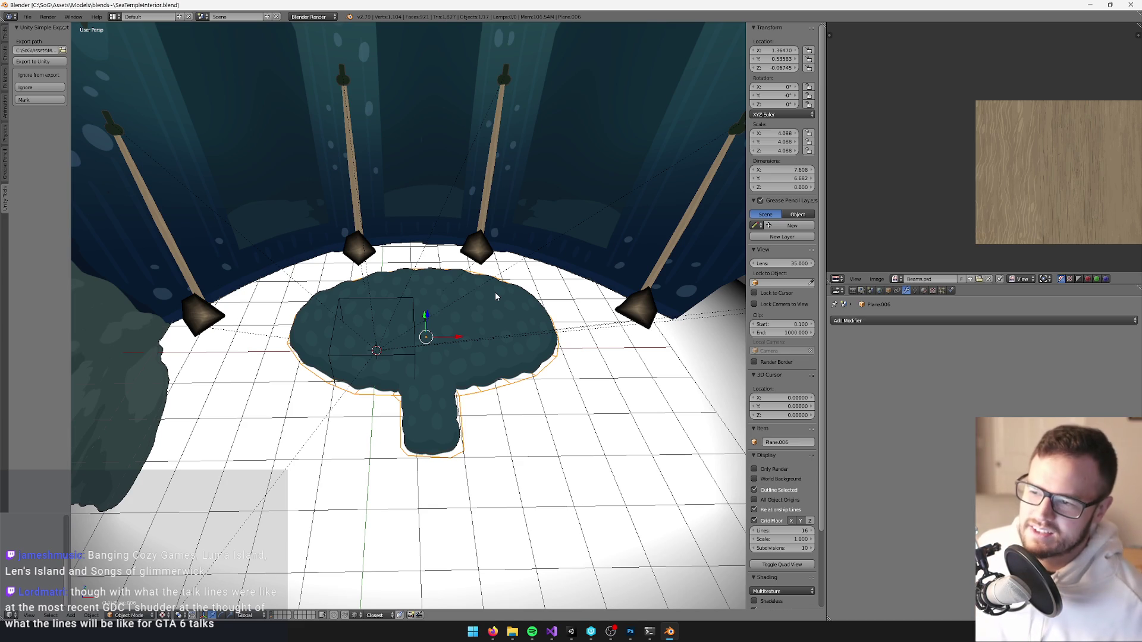
pyautogui.moveTo(479, 289)
pyautogui.mouseDown()
pyautogui.moveTo(511, 277)
pyautogui.moveTo(497, 291)
pyautogui.moveTo(503, 387)
pyautogui.mouseUp()
# Save the blend file again and orbit down to look over the temple floor.
pyautogui.hotkey('ctrl', 's')
pyautogui.click(511, 277)
pyautogui.scroll(-5, 503, 386)
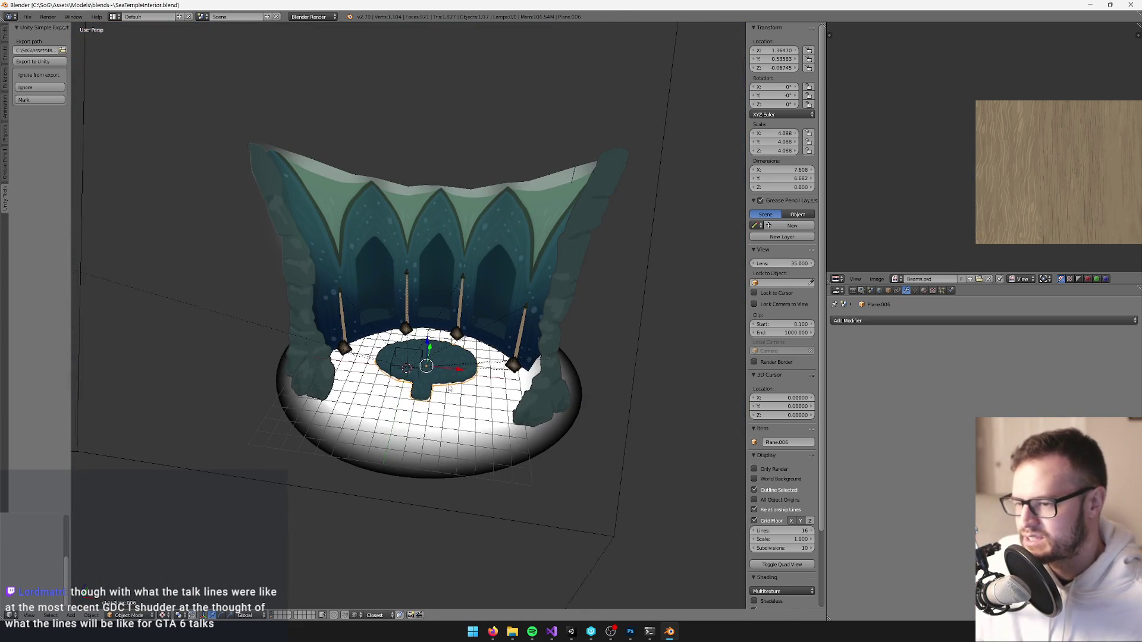
pyautogui.scroll(5, 454, 389)
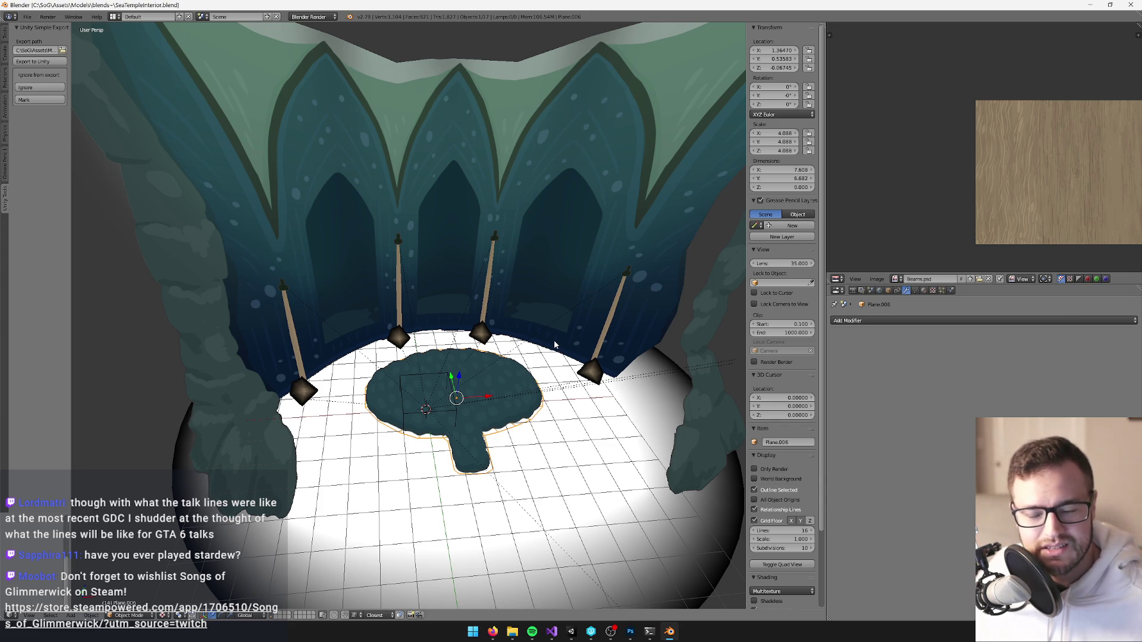
pyautogui.moveTo(554, 343); pyautogui.dragTo(531, 347)
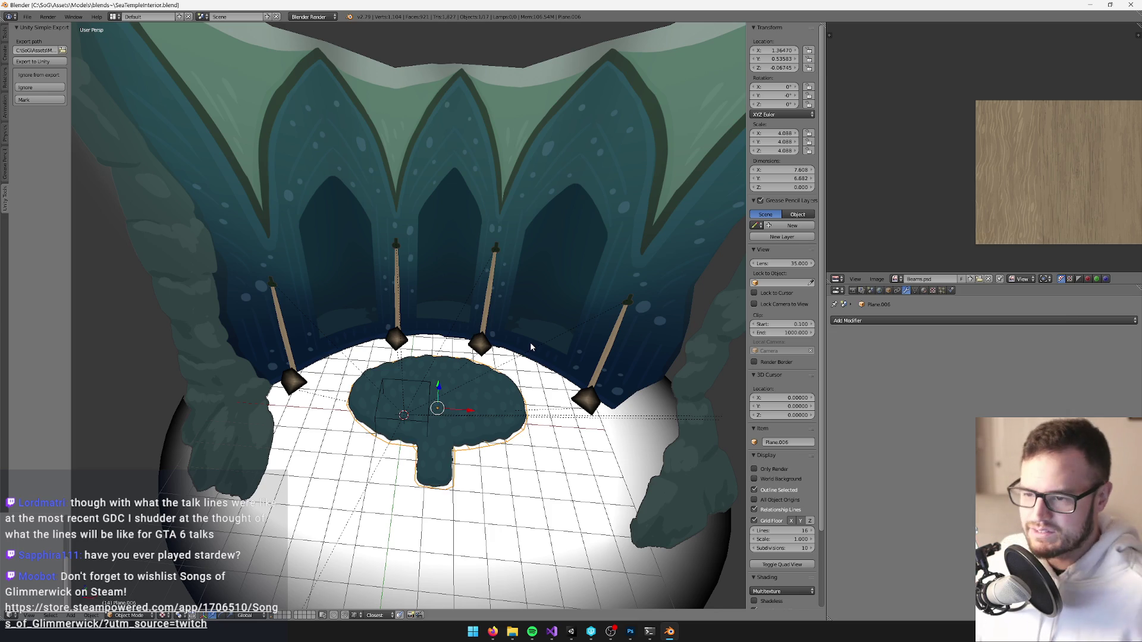
pyautogui.scroll(-4, 605, 288)
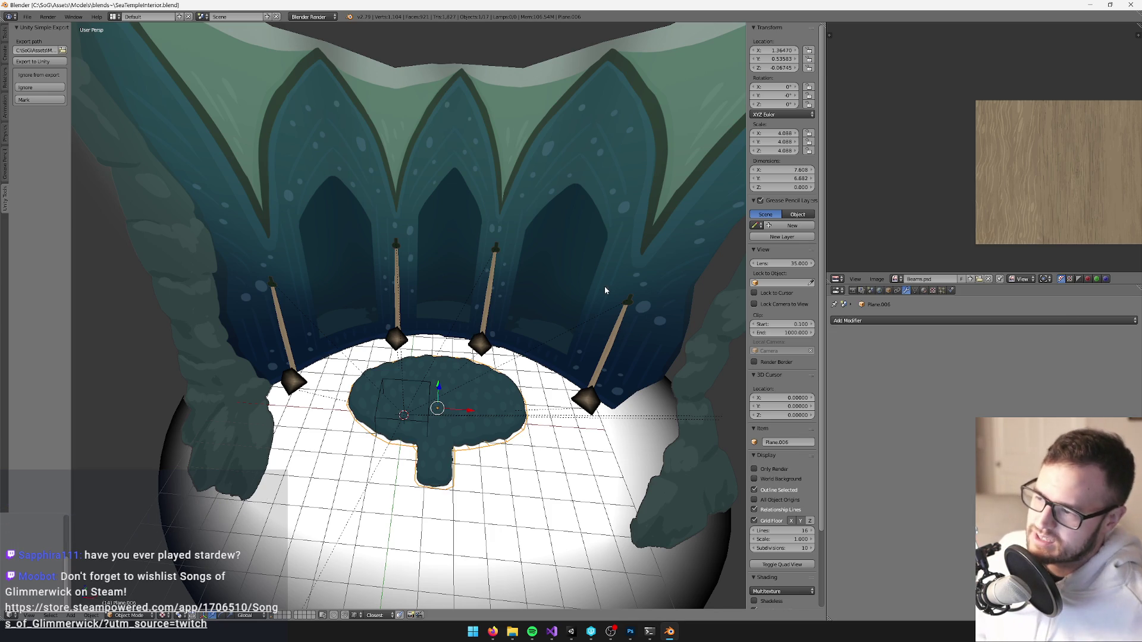
pyautogui.moveTo(540, 290)
pyautogui.mouseDown()
pyautogui.moveTo(445, 281)
pyautogui.moveTo(478, 256)
pyautogui.moveTo(513, 277)
pyautogui.mouseUp()
pyautogui.scroll(-3, 512, 287)
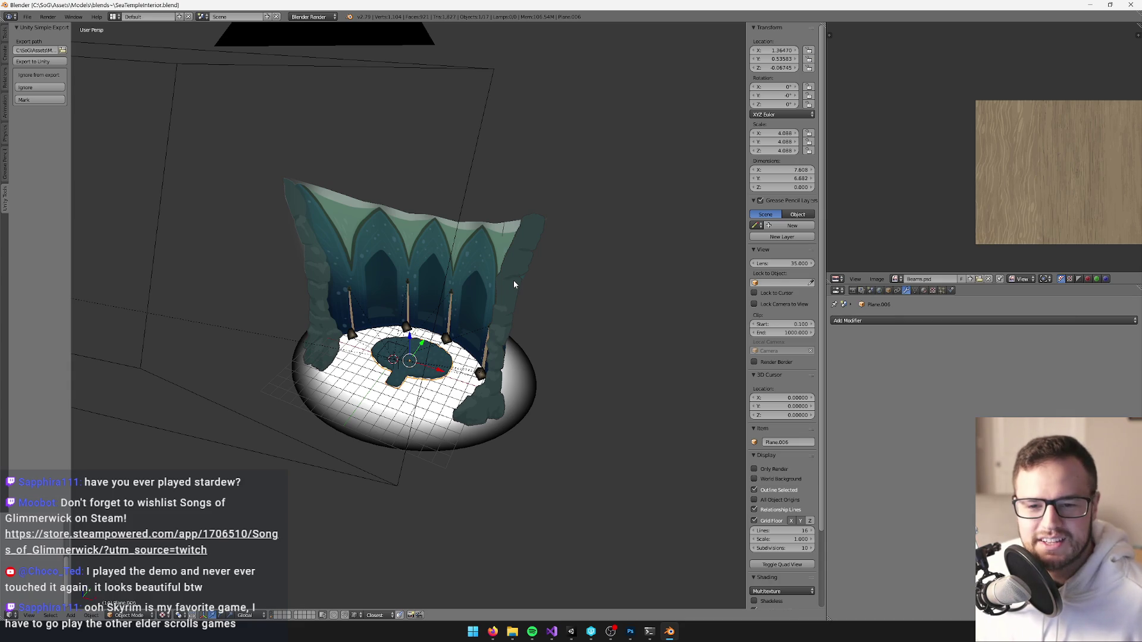
pyautogui.scroll(4, 498, 253)
pyautogui.scroll(-5, 491, 255)
# Inspect the temple from numpad side, top and front views, then return to Unity.
pyautogui.press('KP_4')
pyautogui.press('KP_4')
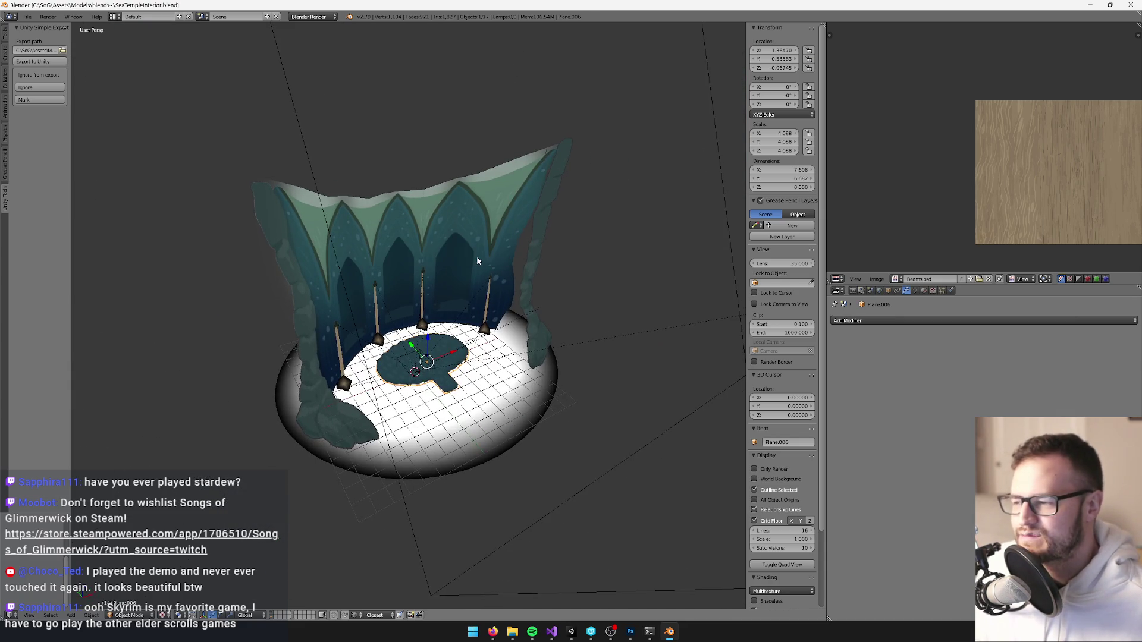
pyautogui.press('KP_8')
pyautogui.press('KP_8')
pyautogui.press('KP_8')
pyautogui.scroll(3, 346, 265)
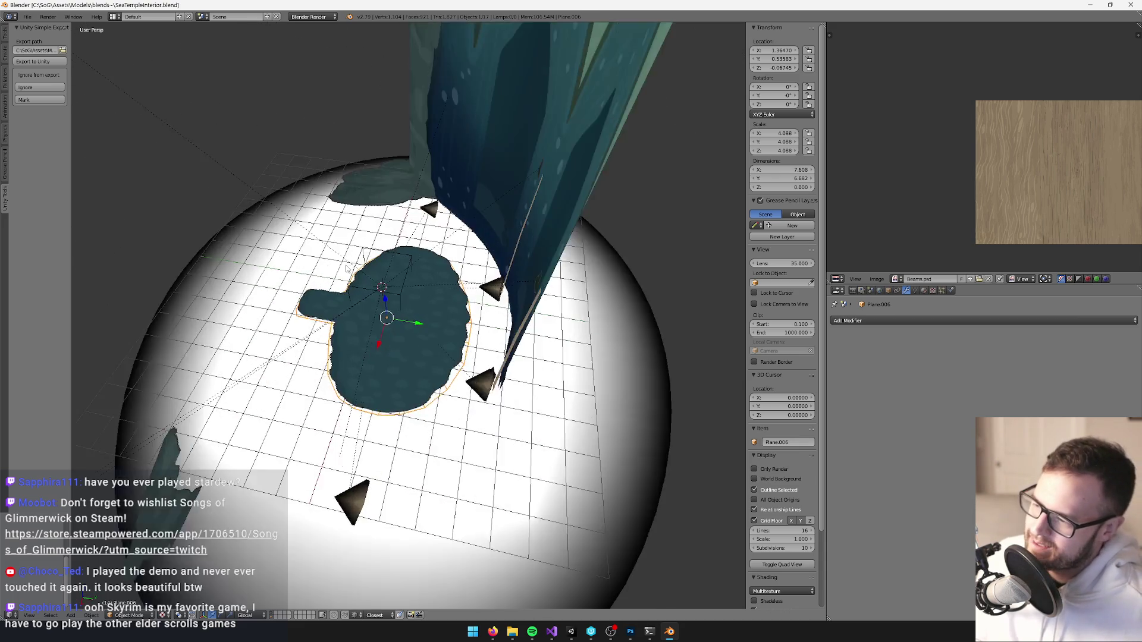
pyautogui.scroll(-4, 346, 266)
pyautogui.press('KP_2')
pyautogui.press('KP_2')
pyautogui.press('KP_2')
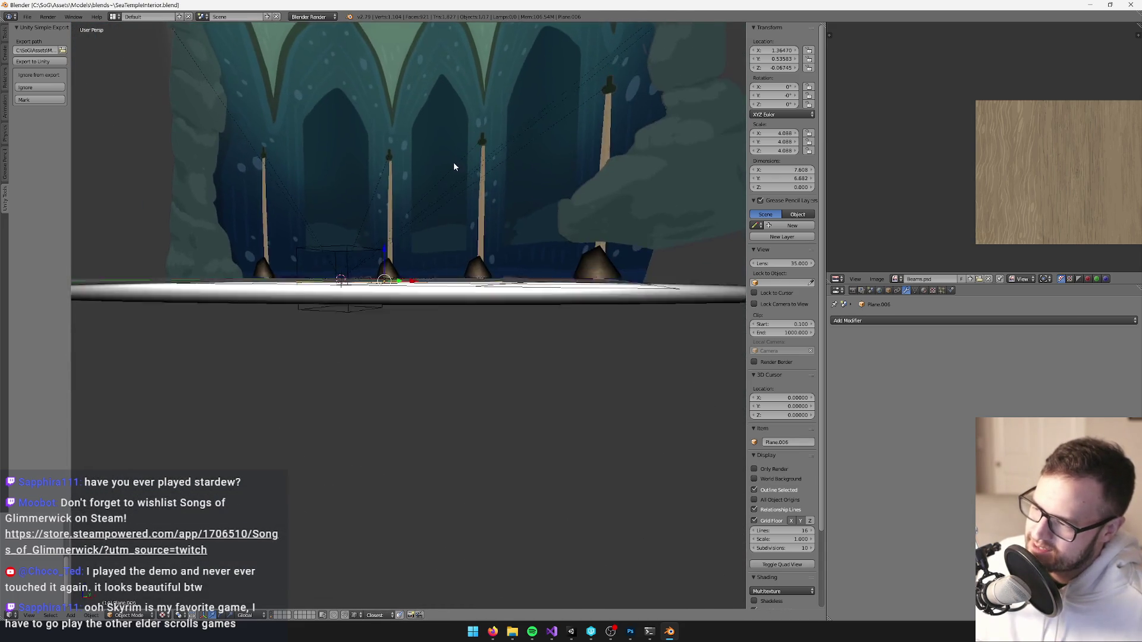
pyautogui.press('KP_8')
pyautogui.press('KP_8')
pyautogui.press('KP_8')
pyautogui.scroll(-4, 535, 357)
pyautogui.scroll(4, 562, 391)
pyautogui.scroll(-1, 616, 426)
pyautogui.press('KP_2')
pyautogui.press('KP_2')
pyautogui.scroll(-5, 532, 397)
pyautogui.press('KP_6')
pyautogui.press('KP_6')
pyautogui.press('KP_6')
pyautogui.press('KP_6')
pyautogui.press('KP_6')
pyautogui.press('KP_6')
pyautogui.scroll(4, 535, 387)
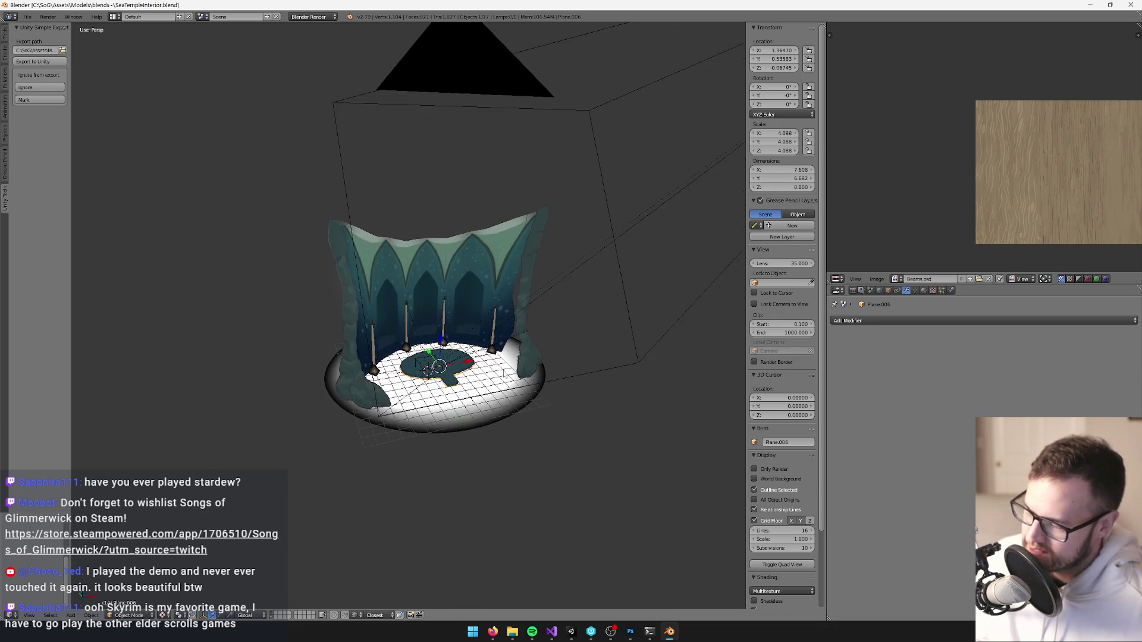
pyautogui.scroll(3, 504, 374)
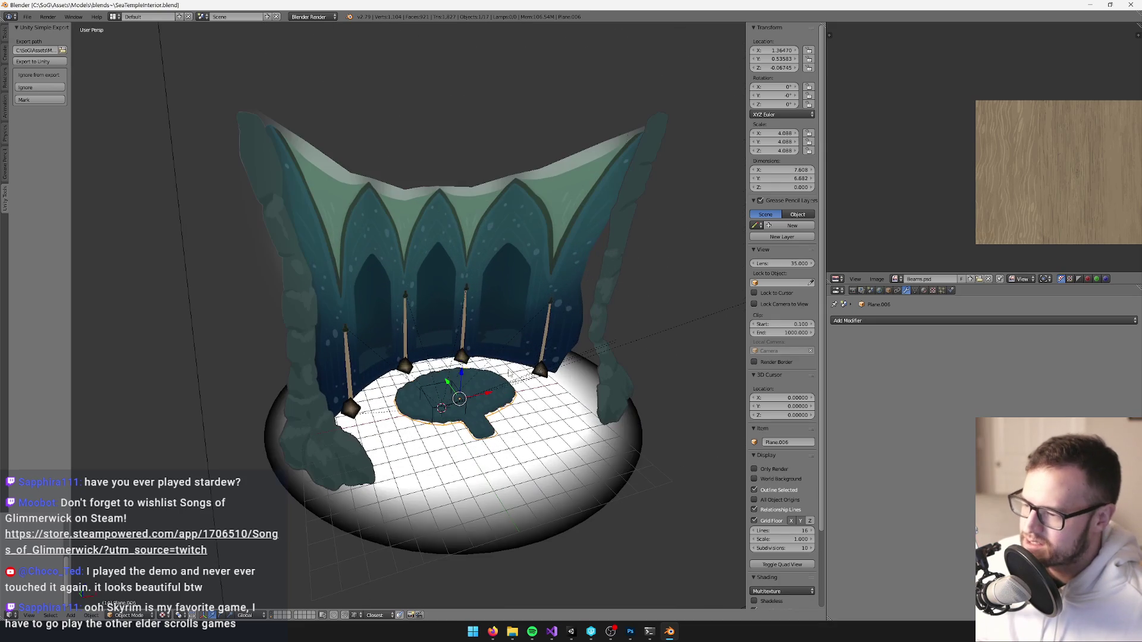
pyautogui.click(590, 630)
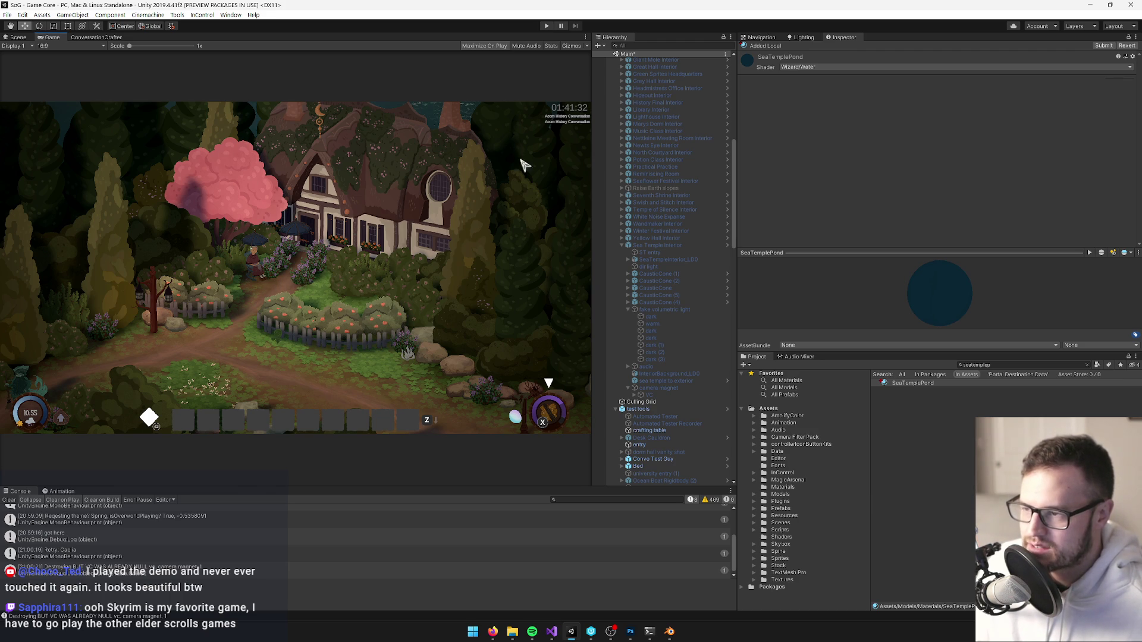
# Stop play mode and restart it with Ctrl+P so the cottage scene runs full-view.
pyautogui.click(547, 27)
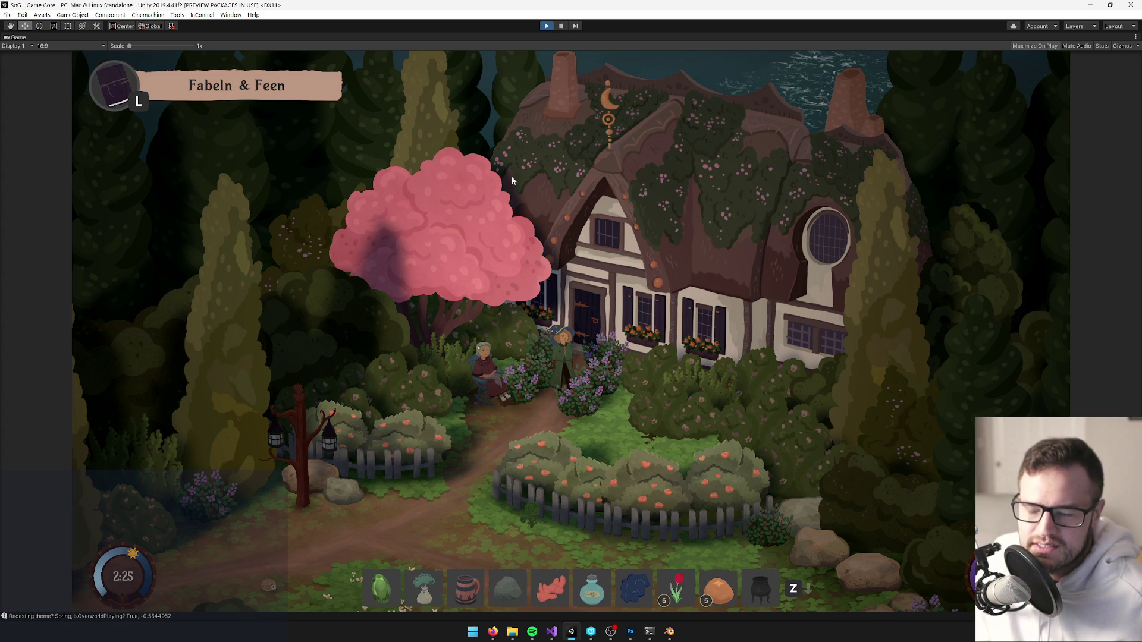
pyautogui.hotkey('ctrl', 'p')
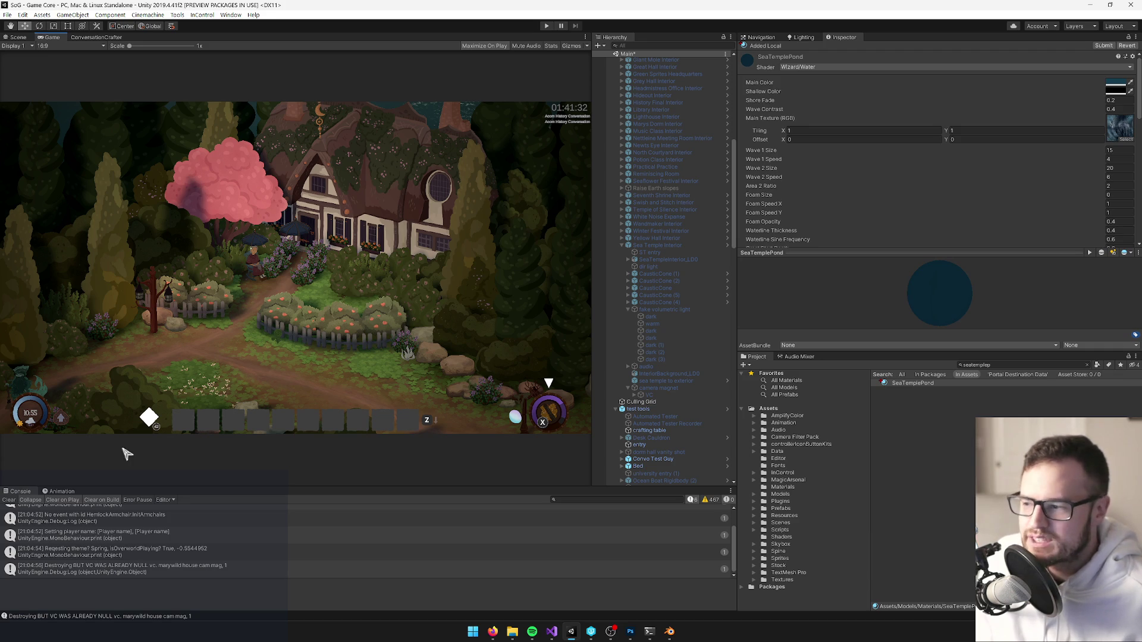
# Clear the console, widen the Hierarchy/Inspector split slightly, and select the asset search term.
pyautogui.click(9, 500)
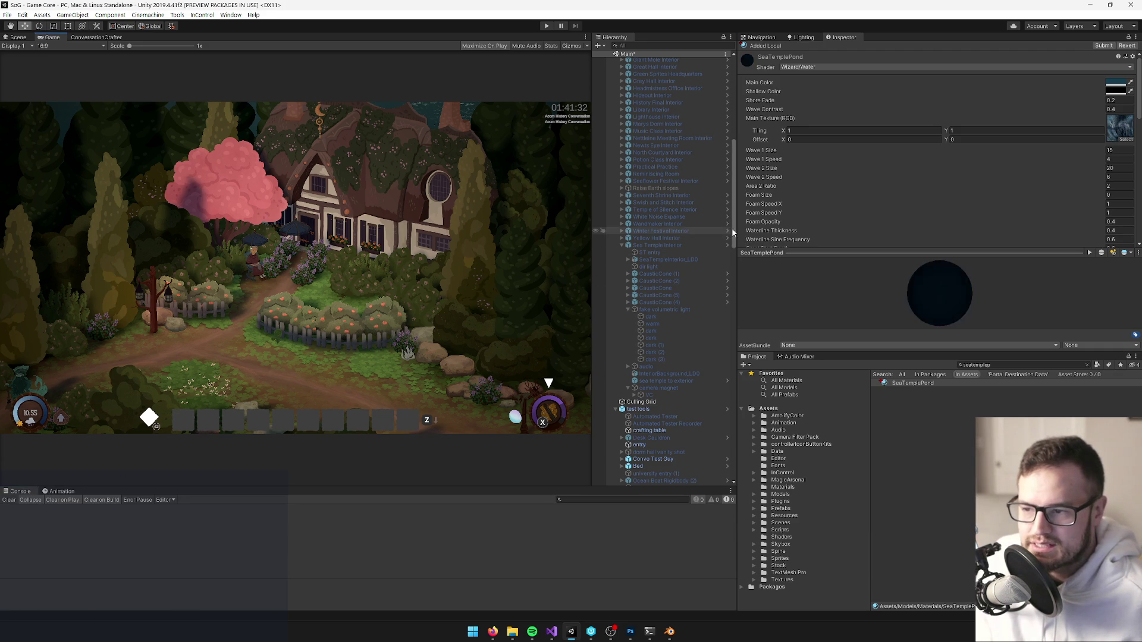
pyautogui.moveTo(738, 229); pyautogui.dragTo(742, 228)
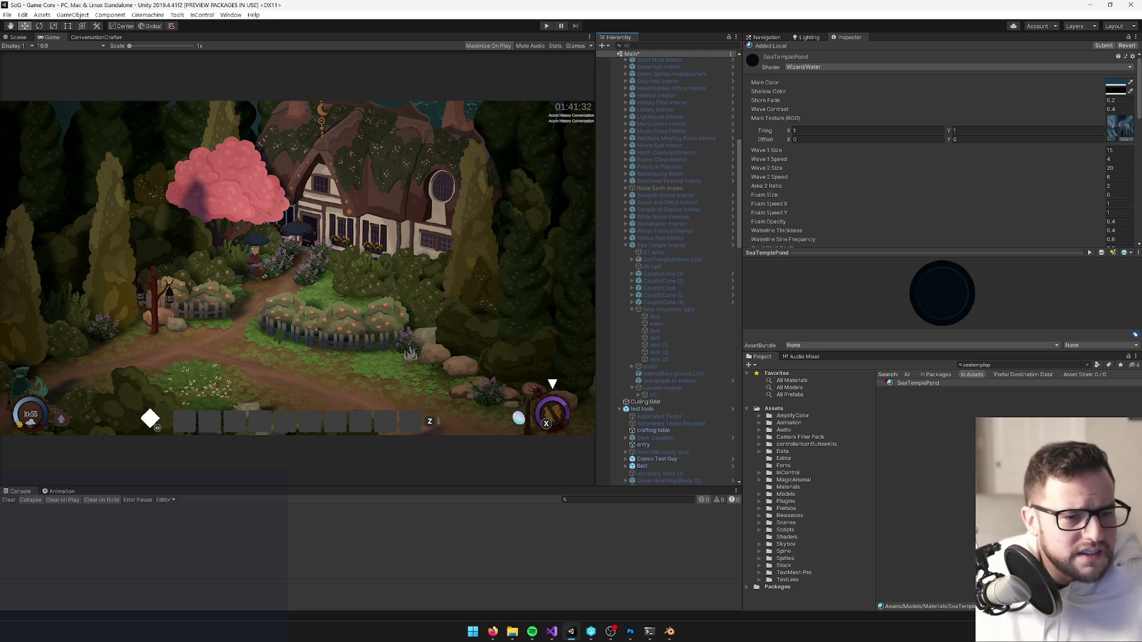
pyautogui.hotkey('alt', 'Tab')
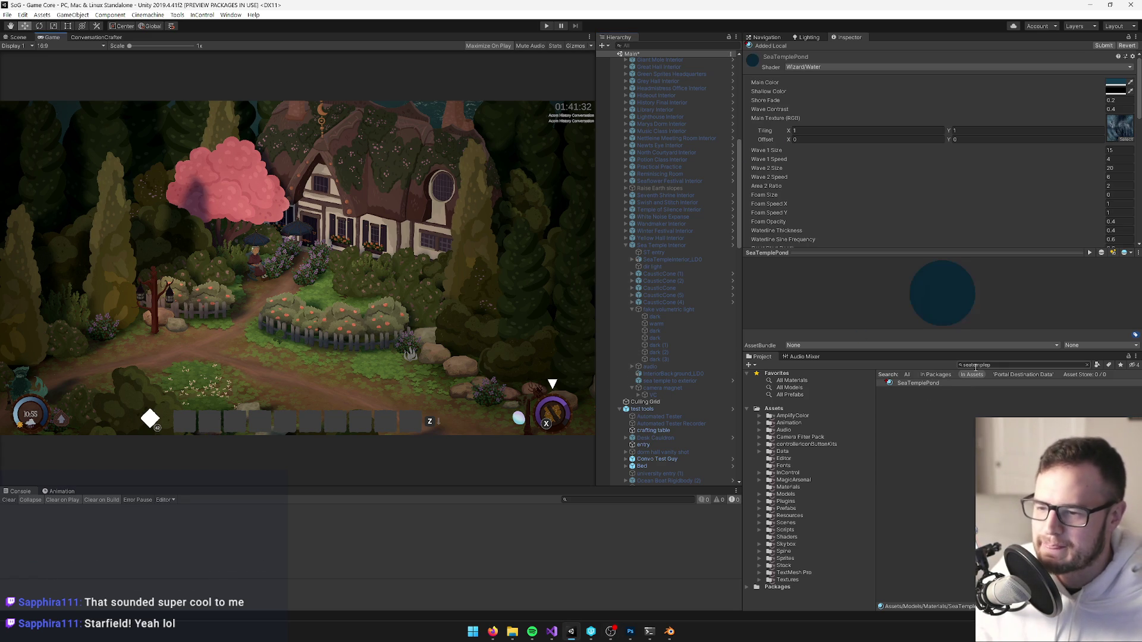
pyautogui.click(994, 367)
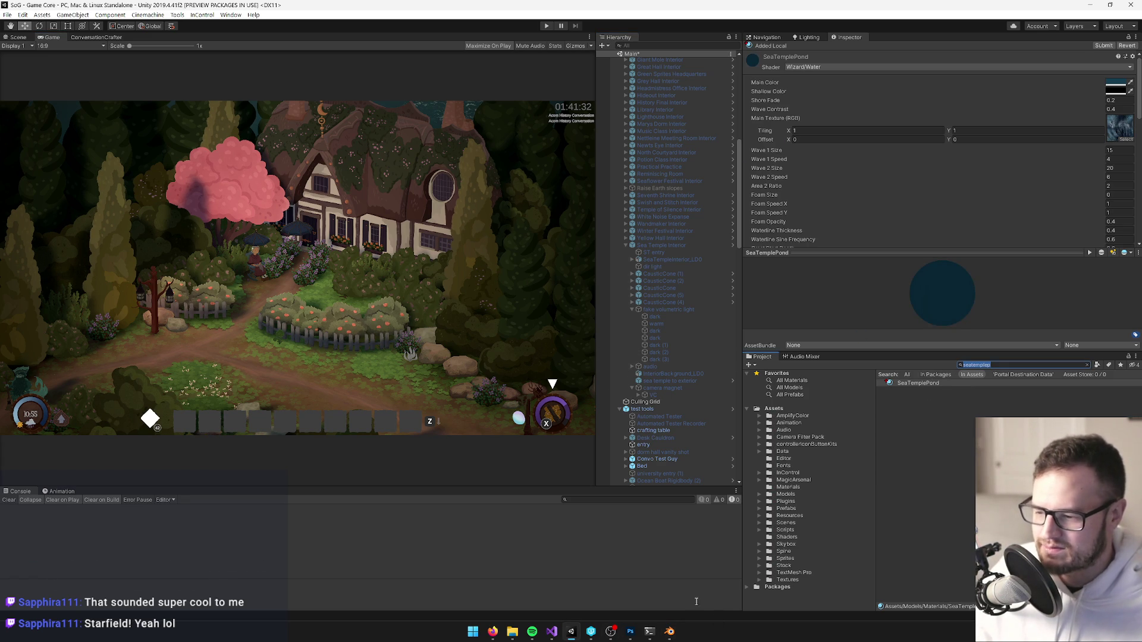
# In Blender, duplicate the temple's LOD empty in place and set its display size to 0.7.
pyautogui.moveTo(636, 637)
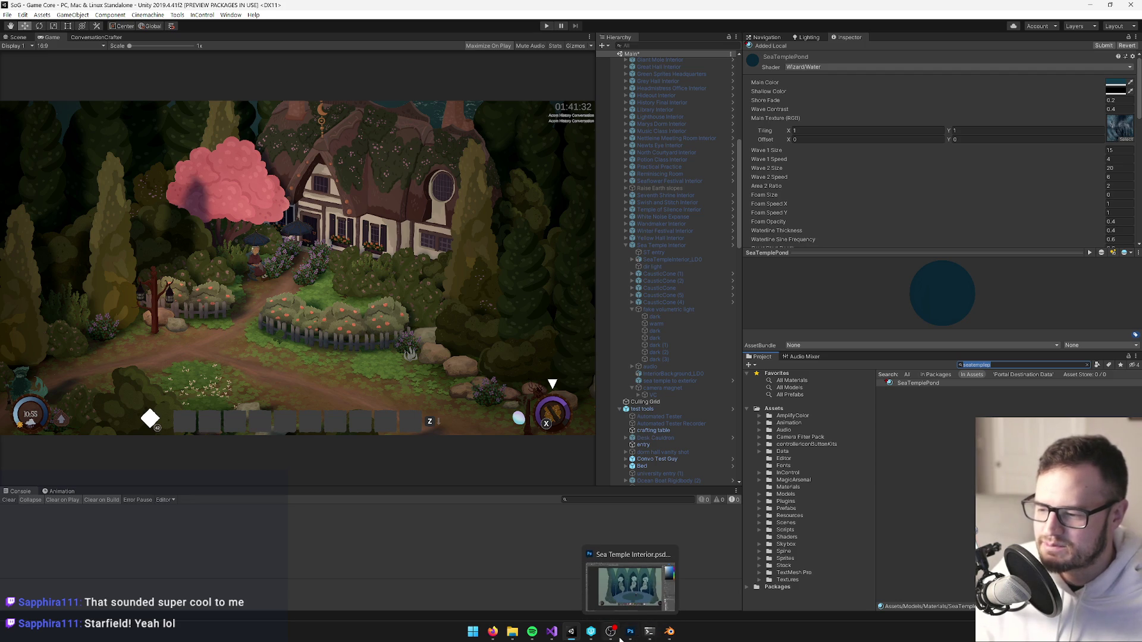
pyautogui.click(669, 631)
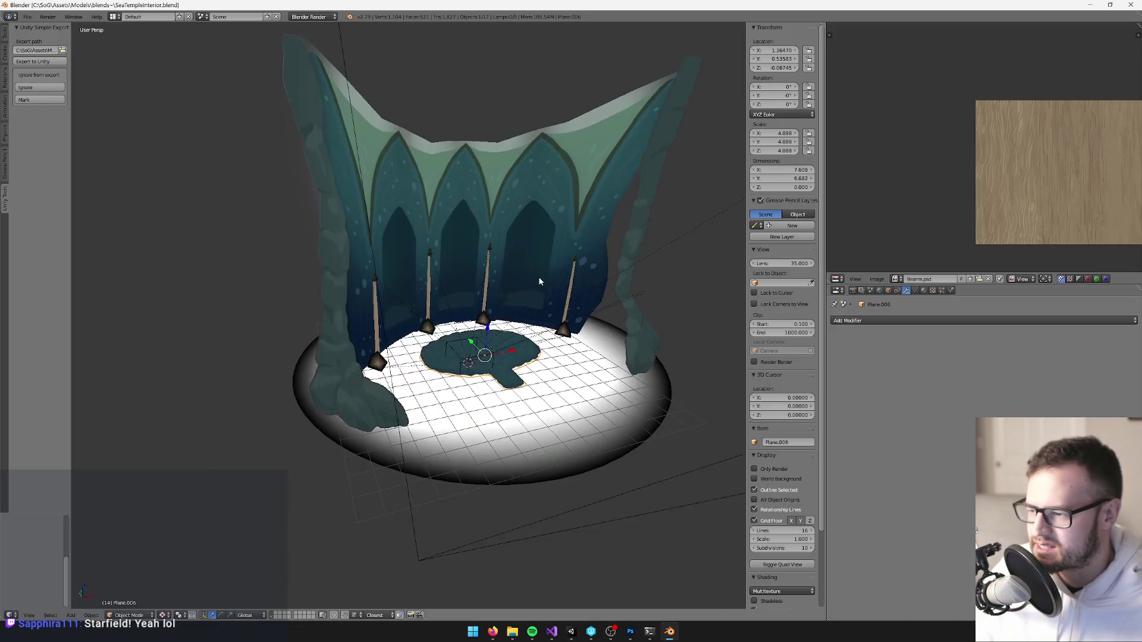
pyautogui.scroll(5, 488, 266)
pyautogui.rightClick(448, 333)
pyautogui.scroll(2, 525, 322)
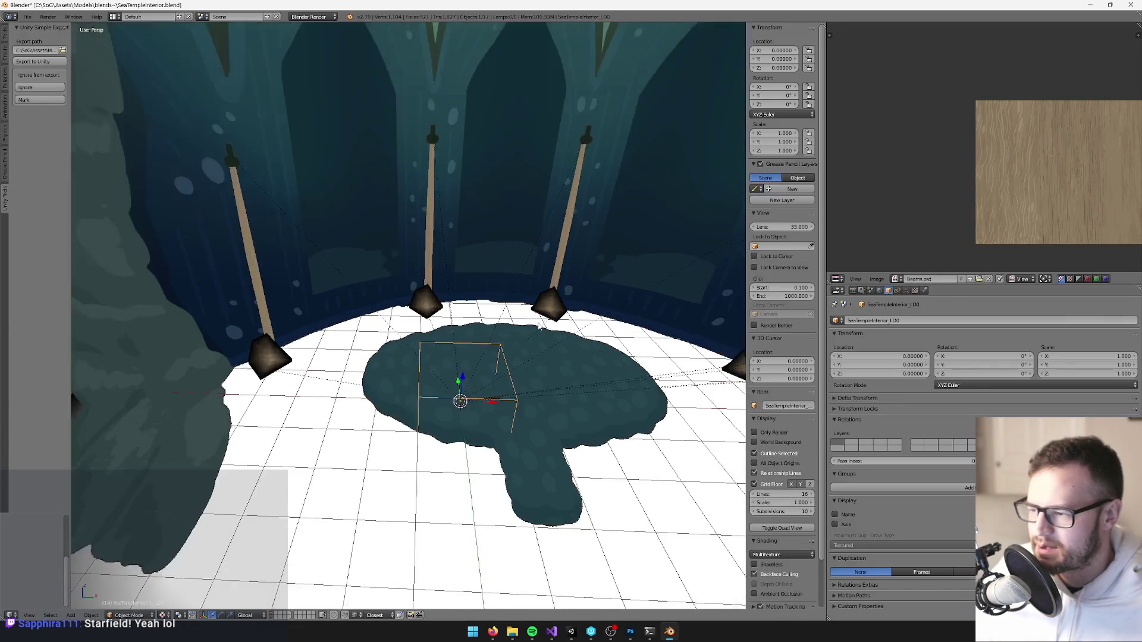
pyautogui.hotkey('shift', 'd')
pyautogui.press('Escape')
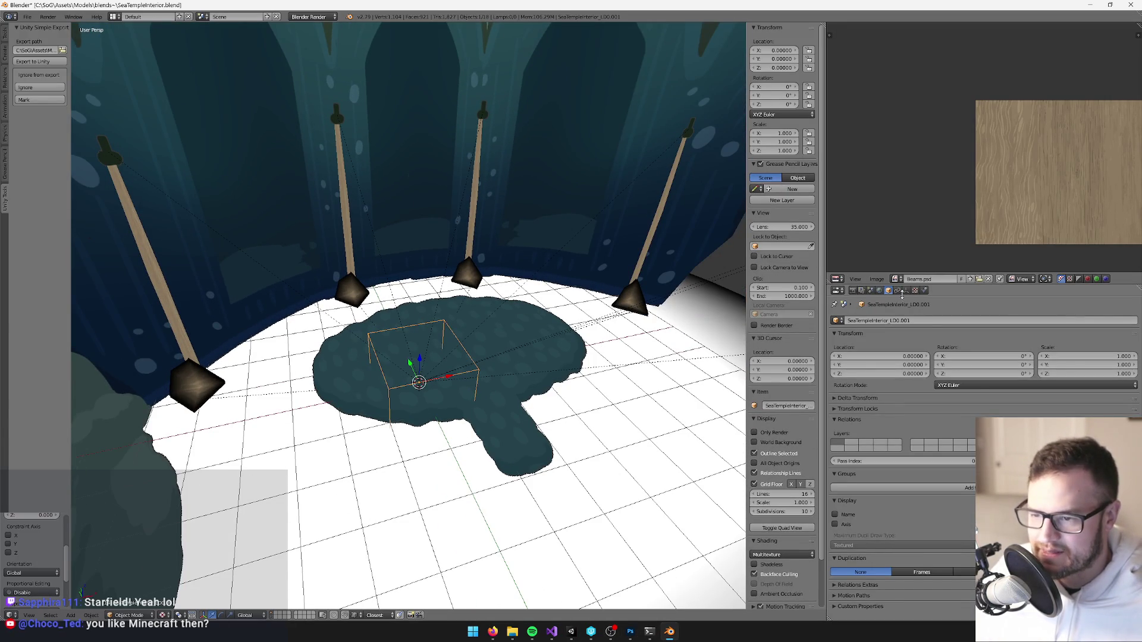
pyautogui.click(905, 291)
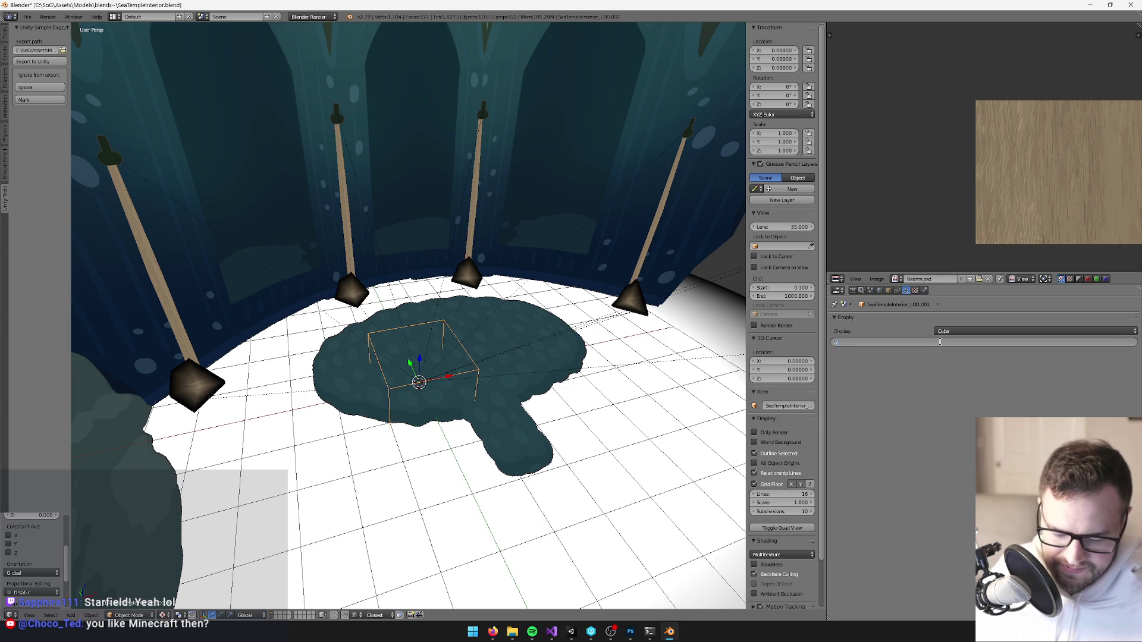
pyautogui.write('0.7')
pyautogui.press('Return')
pyautogui.scroll(2, 407, 365)
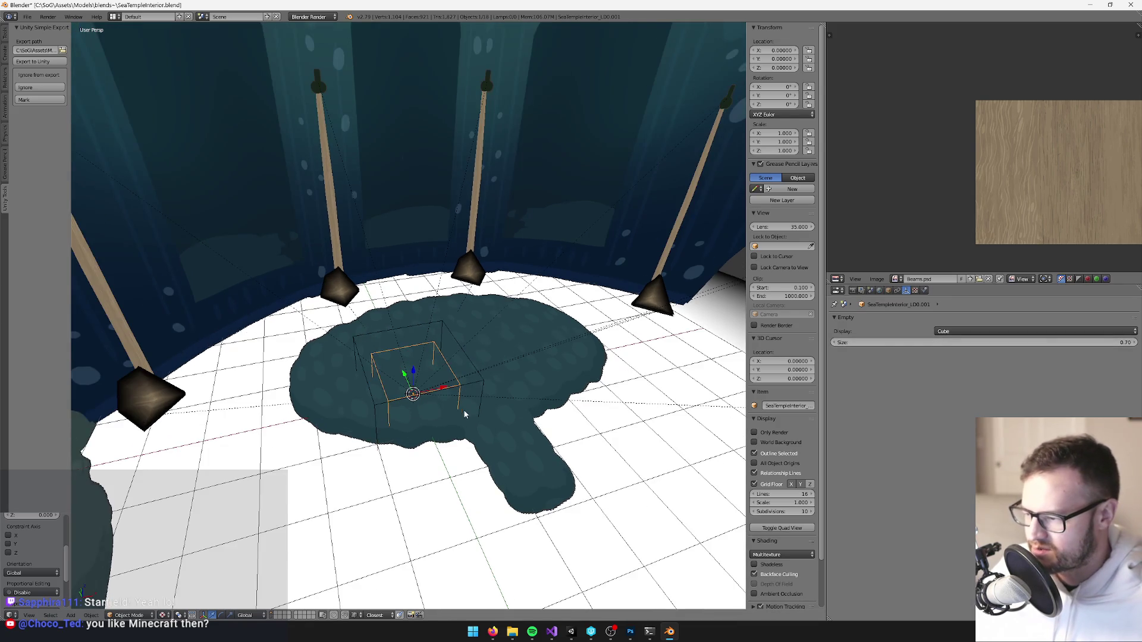
# Move the duplicated empty to layer 2 and view that layer alone.
pyautogui.rightClick(404, 332)
pyautogui.rightClick(404, 332)
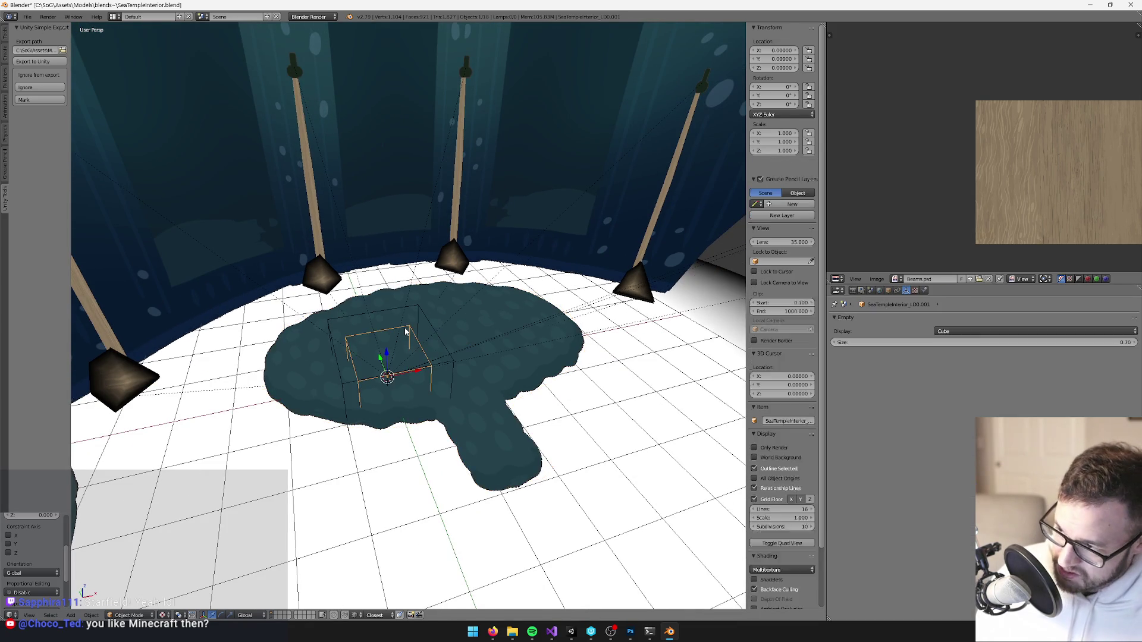
pyautogui.press('m')
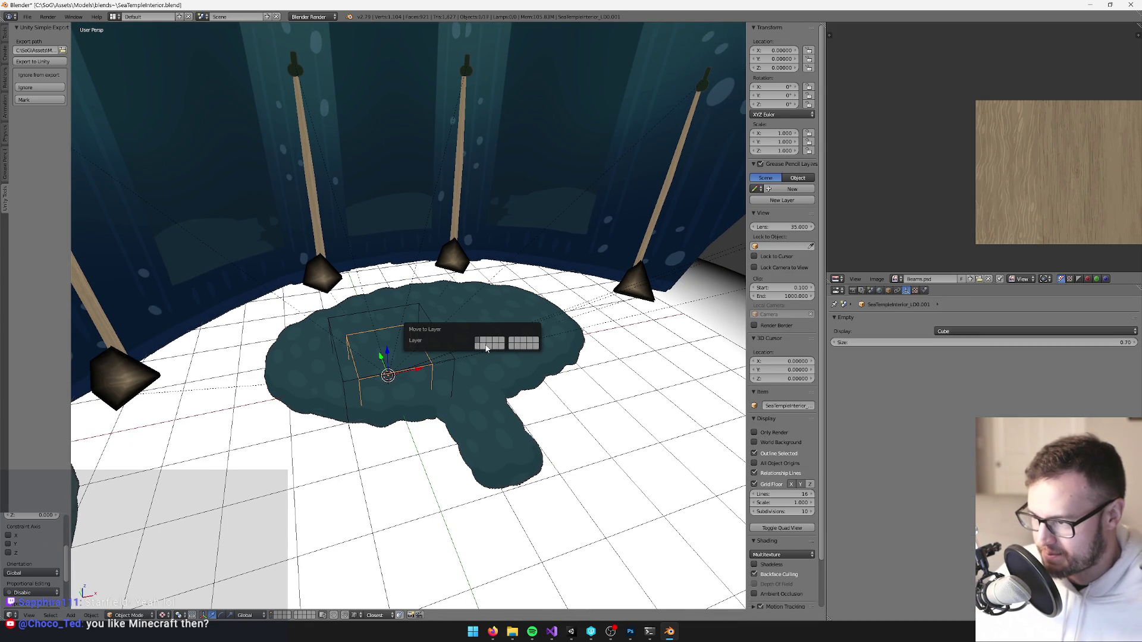
pyautogui.click(486, 345)
pyautogui.click(275, 619)
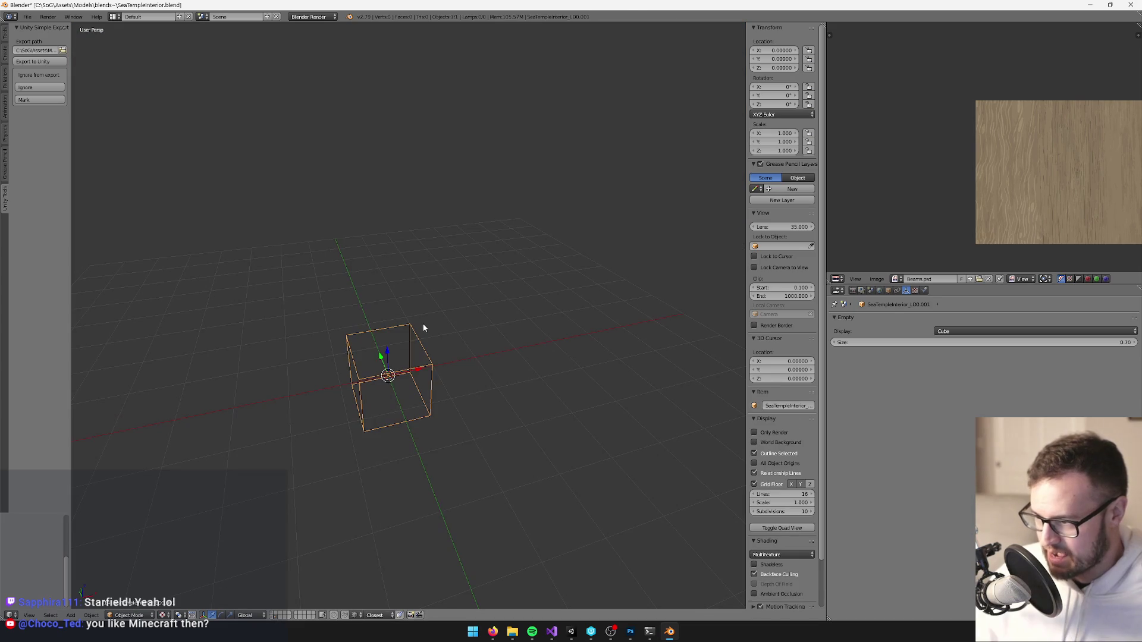
# Rename the empty SeaTempleInterior_phys, then bring back the full temple scene layer.
pyautogui.click(888, 291)
pyautogui.doubleClick(930, 321)
pyautogui.write('p')
pyautogui.write('hys')
pyautogui.press('Return')
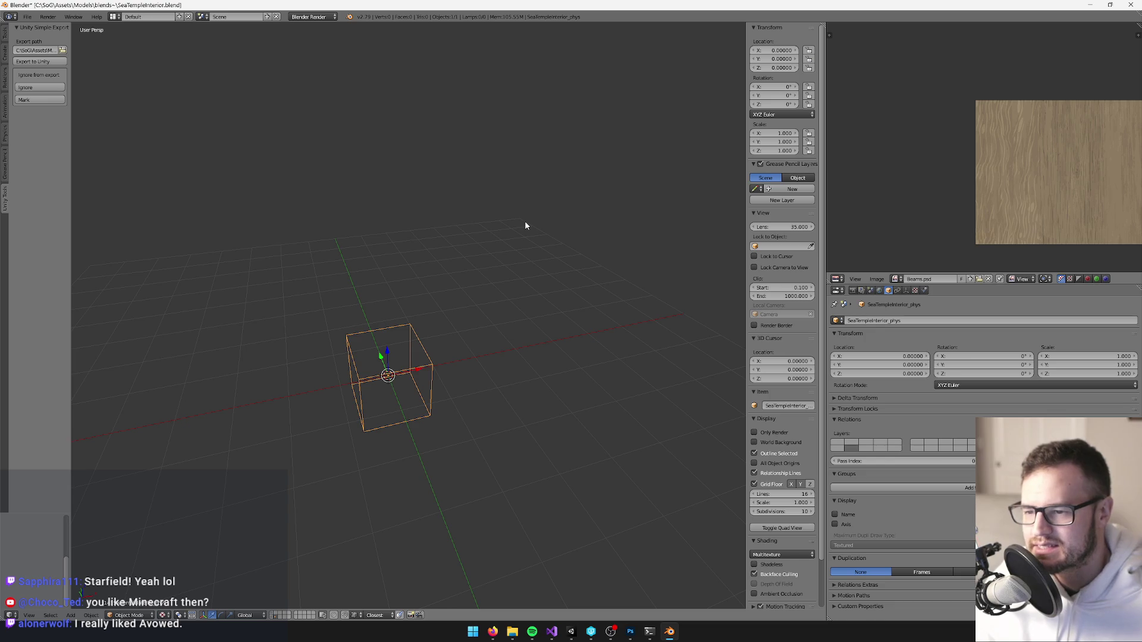
pyautogui.moveTo(525, 225)
pyautogui.mouseDown()
pyautogui.moveTo(477, 247)
pyautogui.moveTo(482, 263)
pyautogui.moveTo(475, 237)
pyautogui.moveTo(511, 280)
pyautogui.mouseUp()
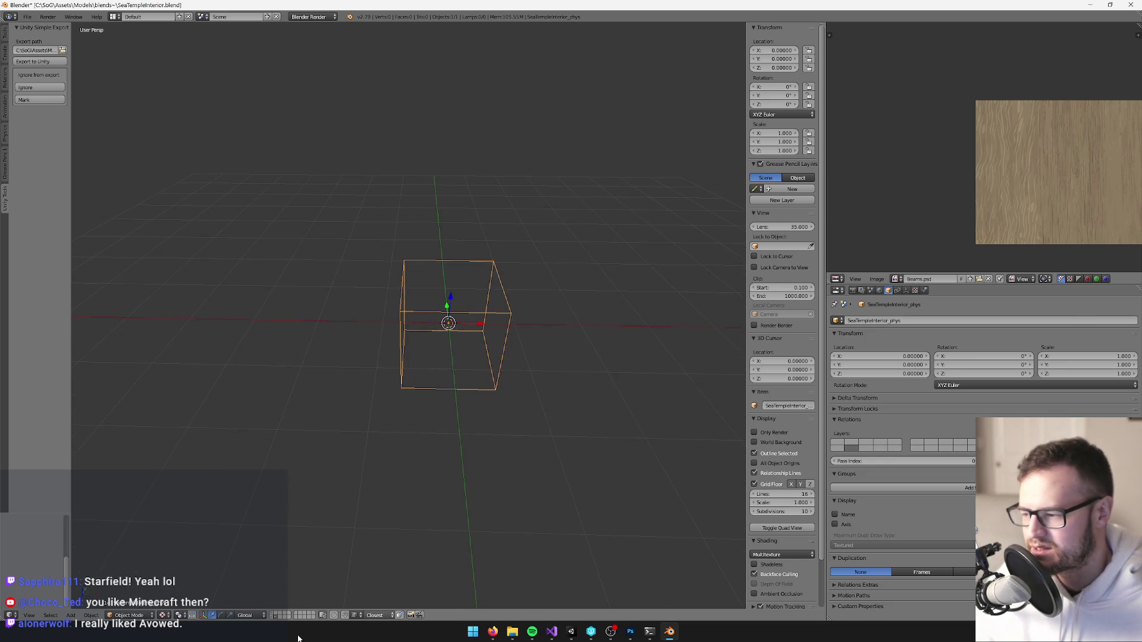
pyautogui.click(274, 615)
pyautogui.moveTo(428, 380)
pyautogui.mouseDown()
pyautogui.moveTo(455, 369)
pyautogui.moveTo(472, 320)
pyautogui.mouseUp()
# Duplicate the island floor mesh in place, move it to layer 2 and view only that layer.
pyautogui.rightClick(471, 320)
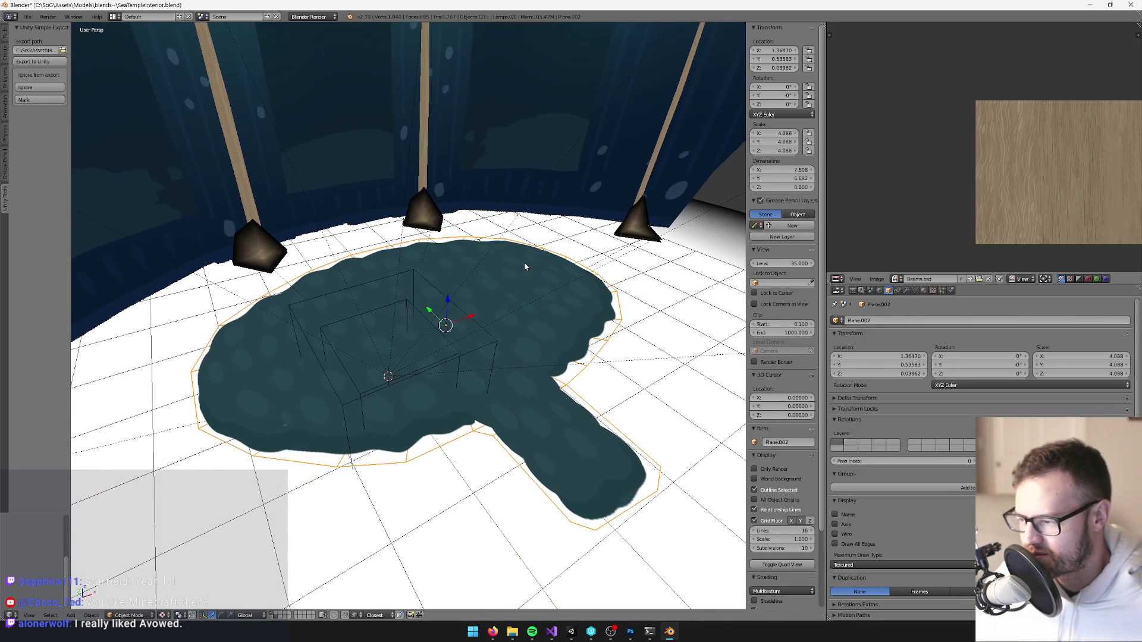
pyautogui.press('KP_Decimal')
pyautogui.moveTo(526, 252); pyautogui.dragTo(525, 257)
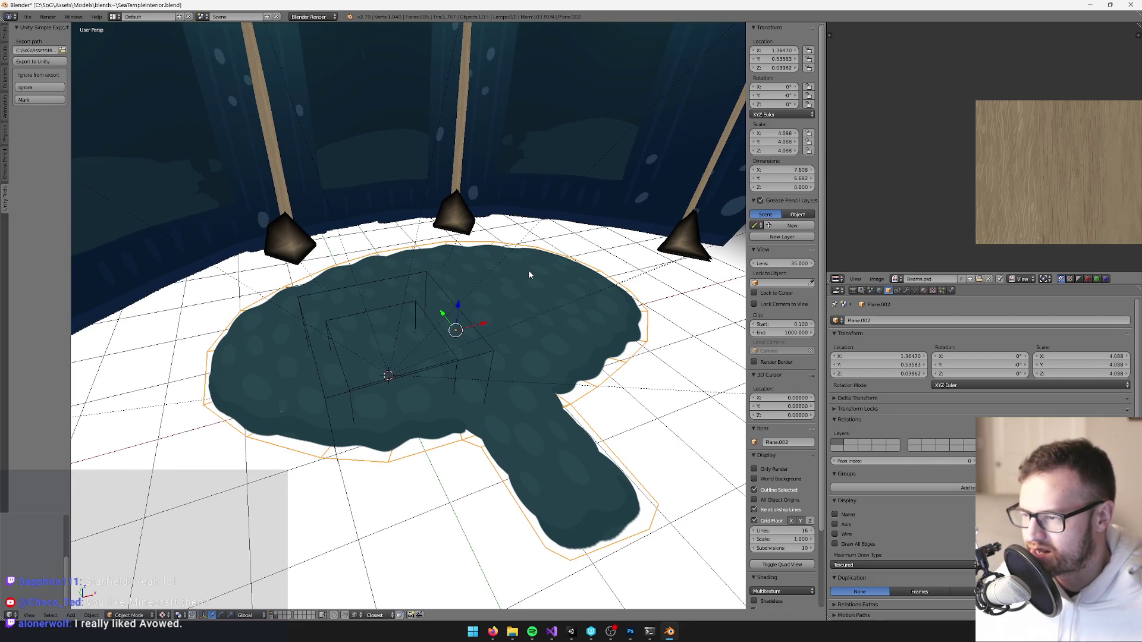
pyautogui.hotkey('shift', 'd')
pyautogui.rightClick(530, 273)
pyautogui.press('m')
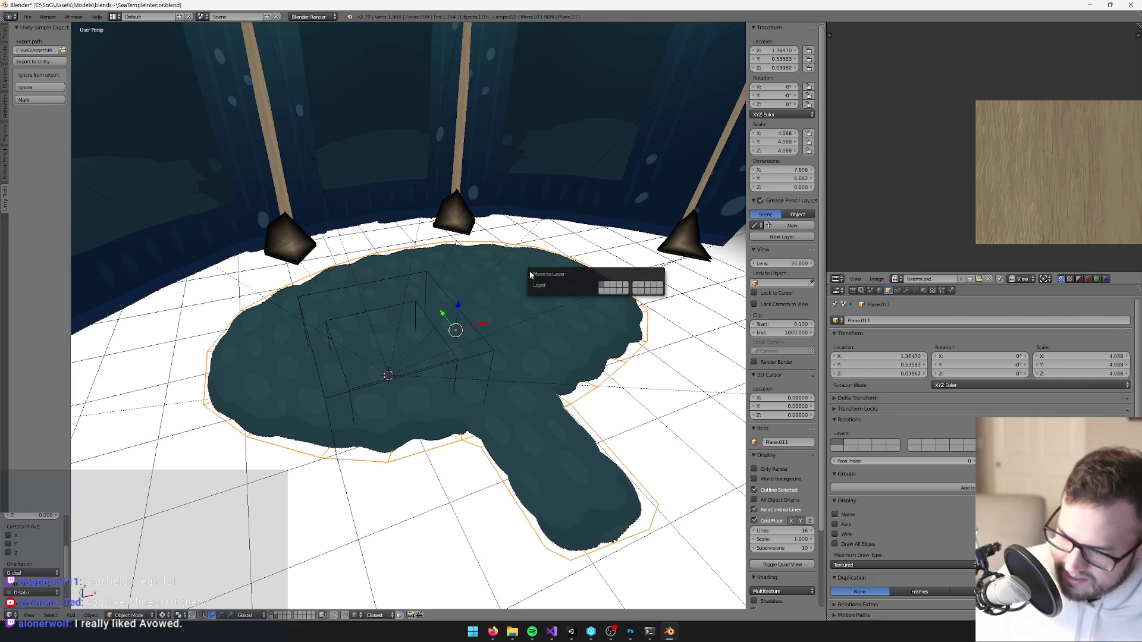
pyautogui.click(608, 292)
pyautogui.click(275, 613)
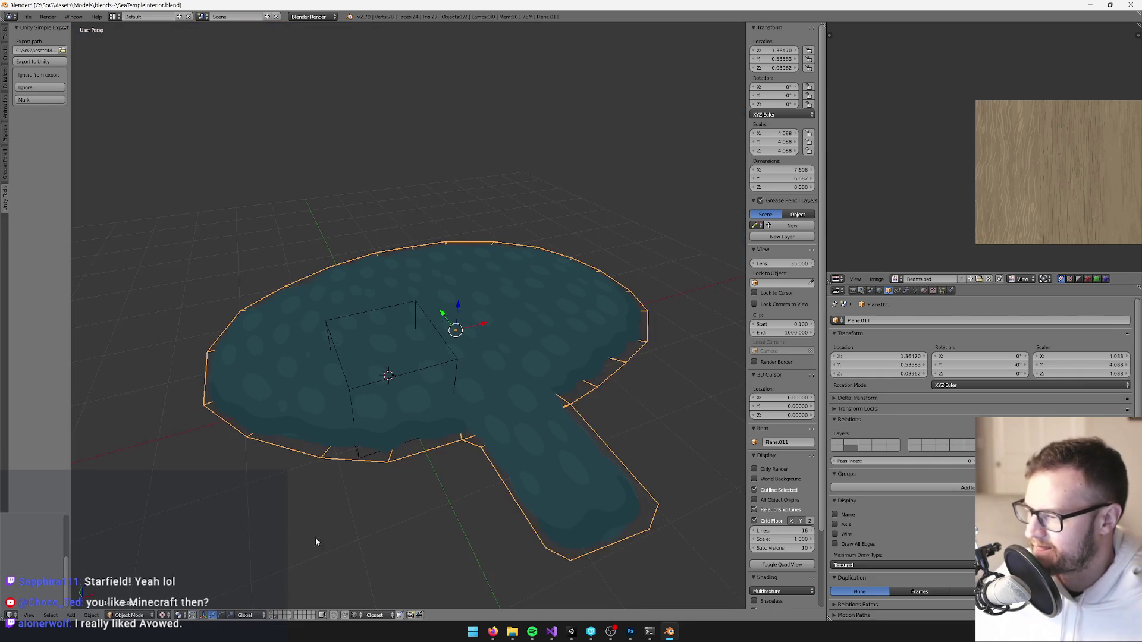
# Look over the physics layer and select the floor copy Plane.011.
pyautogui.rightClick(426, 315)
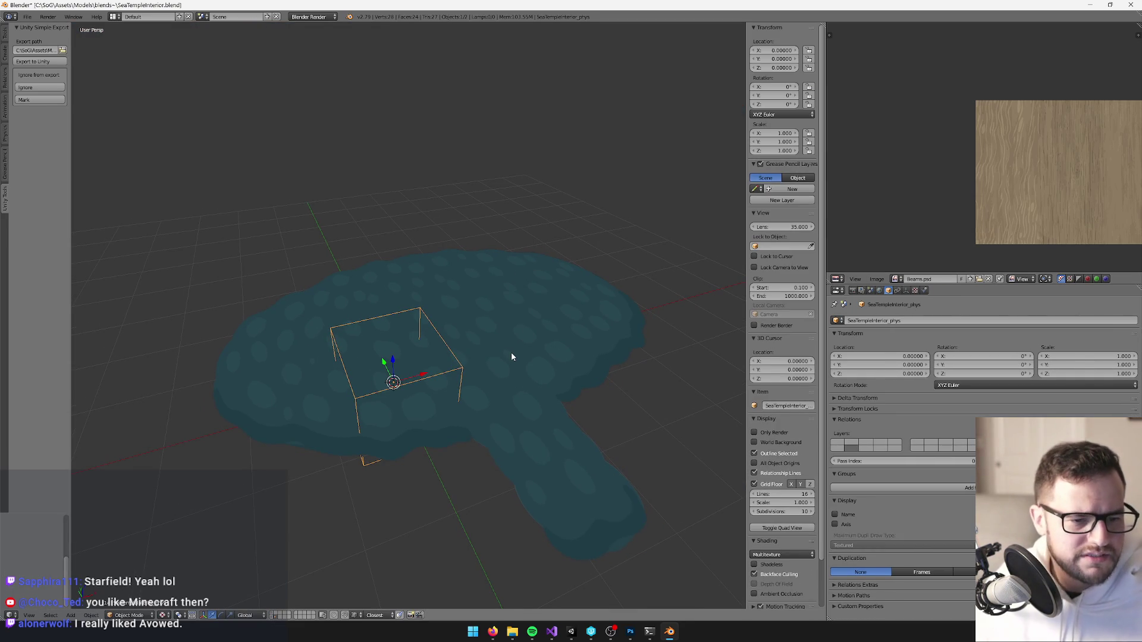
pyautogui.hscroll(-3, 515, 344)
pyautogui.moveTo(541, 398); pyautogui.dragTo(499, 373)
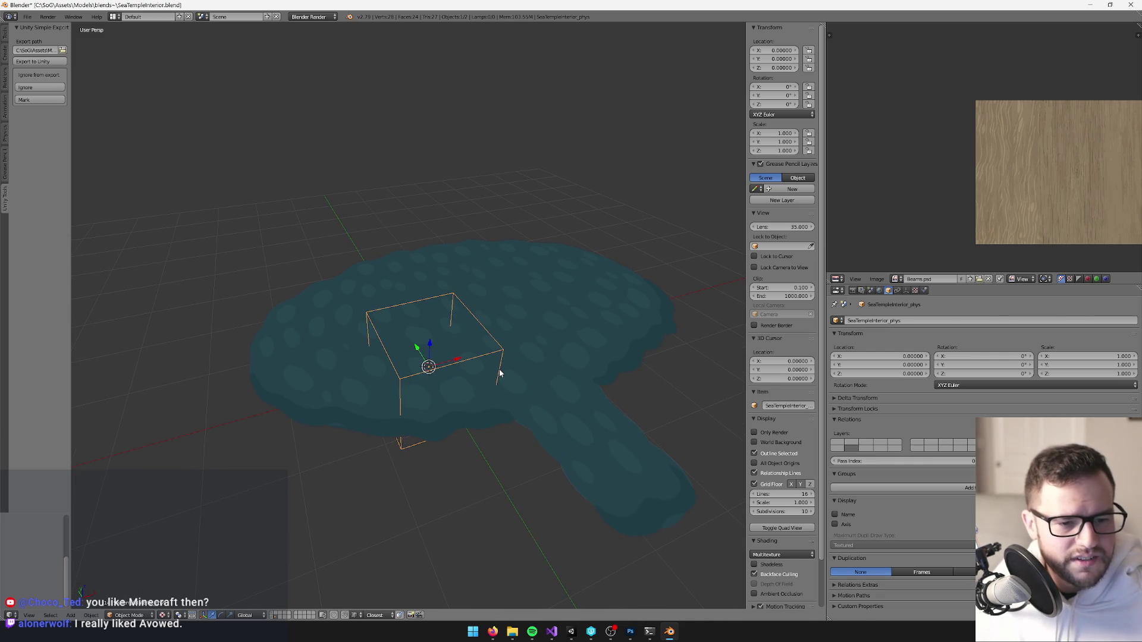
pyautogui.rightClick(517, 331)
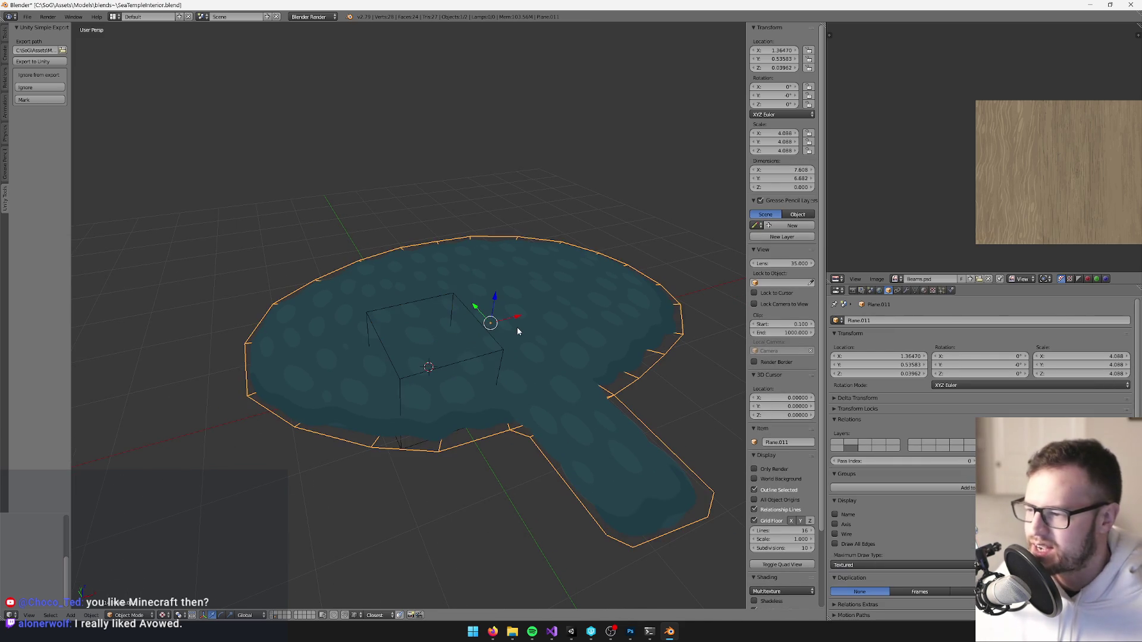
pyautogui.moveTo(518, 331)
pyautogui.mouseDown()
pyautogui.moveTo(455, 305)
pyautogui.moveTo(330, 347)
pyautogui.moveTo(332, 318)
pyautogui.mouseUp()
pyautogui.scroll(-3, 458, 312)
# In Edit Mode, select the floor copy's outer boundary edges, including those around the handle.
pyautogui.press('Tab')
pyautogui.moveTo(301, 592)
pyautogui.mouseDown()
pyautogui.moveTo(505, 387)
pyautogui.moveTo(517, 359)
pyautogui.mouseUp()
pyautogui.press('Tab')
pyautogui.press('Tab')
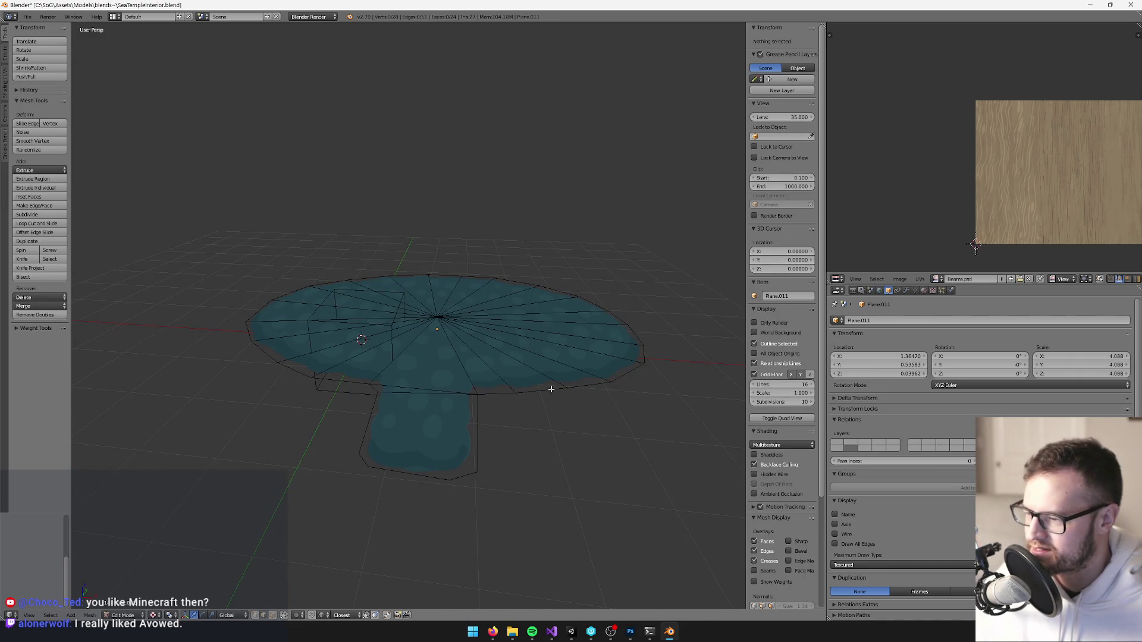
pyautogui.rightClick(523, 391)
pyautogui.moveTo(523, 392); pyautogui.dragTo(645, 393)
pyautogui.moveTo(573, 427)
pyautogui.mouseDown()
pyautogui.moveTo(599, 420)
pyautogui.moveTo(509, 304)
pyautogui.moveTo(548, 280)
pyautogui.moveTo(408, 327)
pyautogui.moveTo(492, 314)
pyautogui.moveTo(566, 326)
pyautogui.mouseUp()
pyautogui.rightClick(512, 304)
pyautogui.keyDown('alt'); pyautogui.rightClick(547, 277); pyautogui.keyUp('alt')
pyautogui.keyDown('shift'); pyautogui.rightClick(531, 343); pyautogui.keyUp('shift')
pyautogui.keyDown('shift'); pyautogui.rightClick(522, 476); pyautogui.keyUp('shift')
pyautogui.keyDown('shift'); pyautogui.rightClick(622, 456); pyautogui.keyUp('shift')
pyautogui.keyDown('shift'); pyautogui.rightClick(611, 395); pyautogui.keyUp('shift')
pyautogui.moveTo(612, 395)
pyautogui.mouseDown()
pyautogui.moveTo(571, 349)
pyautogui.moveTo(533, 229)
pyautogui.mouseUp()
# Extrude the boundary edges and raise the new rim straight up along Z.
pyautogui.press('e')
pyautogui.rightClick(548, 259)
pyautogui.moveTo(505, 307)
pyautogui.mouseDown()
pyautogui.moveTo(502, 265)
pyautogui.moveTo(553, 261)
pyautogui.moveTo(464, 267)
pyautogui.mouseUp()
pyautogui.press('g')
pyautogui.press('z')
pyautogui.click(509, 256)
pyautogui.scroll(3, 464, 268)
pyautogui.press('g')
pyautogui.press('z')
pyautogui.click(455, 276)
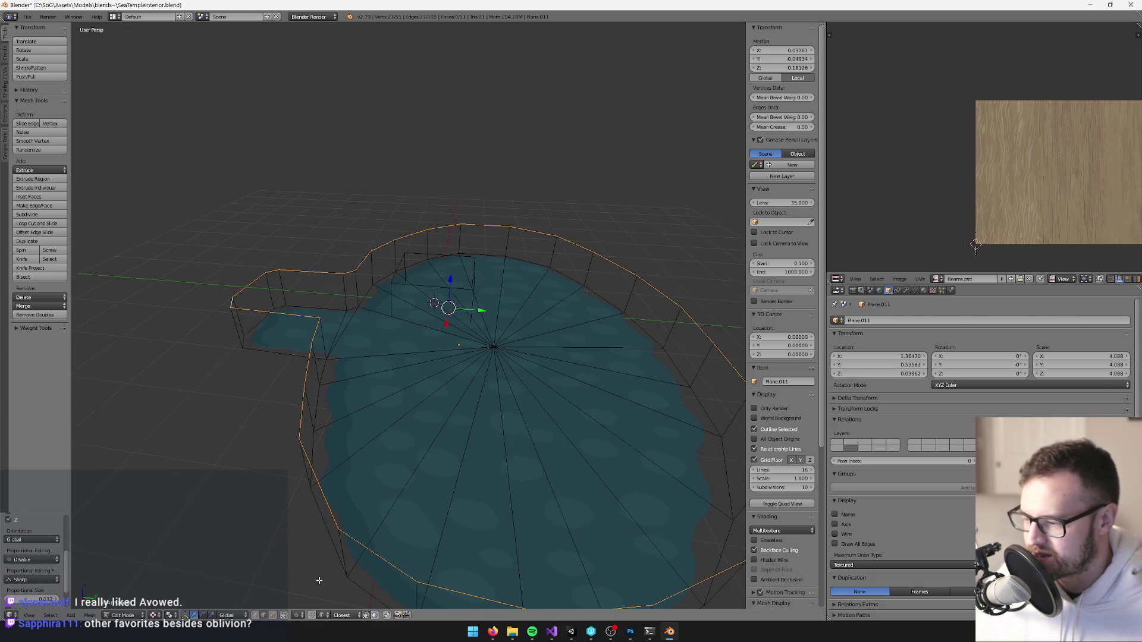
# Box-select the floor's inner fan faces and delete them, leaving the raised rim.
pyautogui.press('a')
pyautogui.press('b')
pyautogui.moveTo(418, 339); pyautogui.dragTo(528, 408)
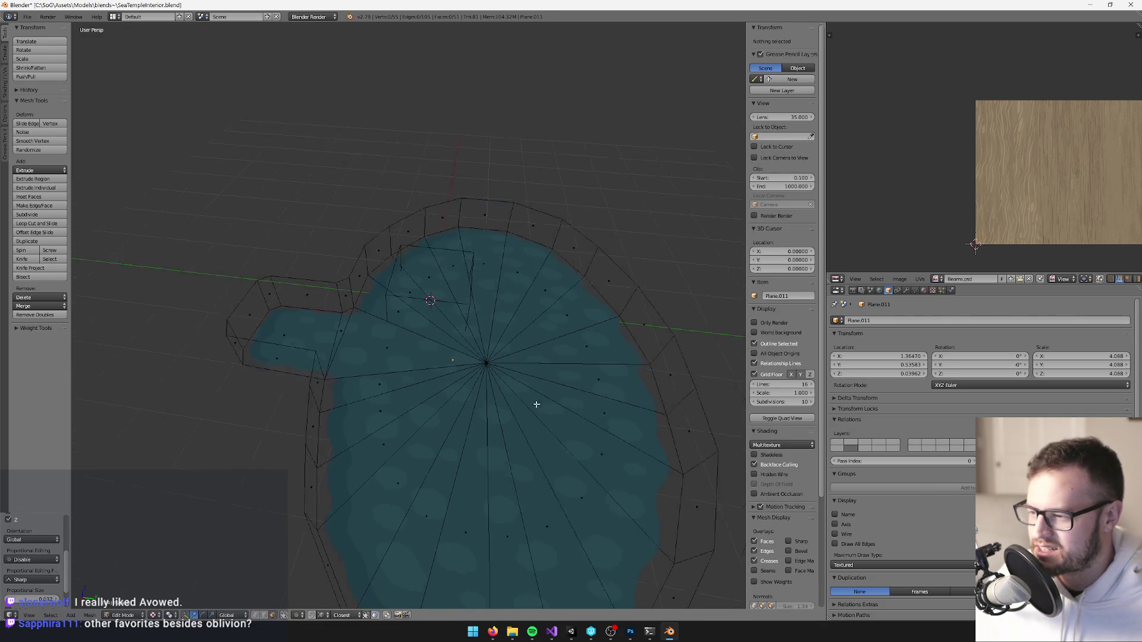
pyautogui.press('b')
pyautogui.moveTo(403, 252)
pyautogui.mouseDown()
pyautogui.moveTo(566, 484)
pyautogui.moveTo(556, 493)
pyautogui.mouseUp()
pyautogui.keyDown('shift'); pyautogui.rightClick(458, 250); pyautogui.keyUp('shift')
pyautogui.keyDown('shift'); pyautogui.rightClick(494, 211); pyautogui.keyUp('shift')
pyautogui.hotkey('ctrl', 'z')
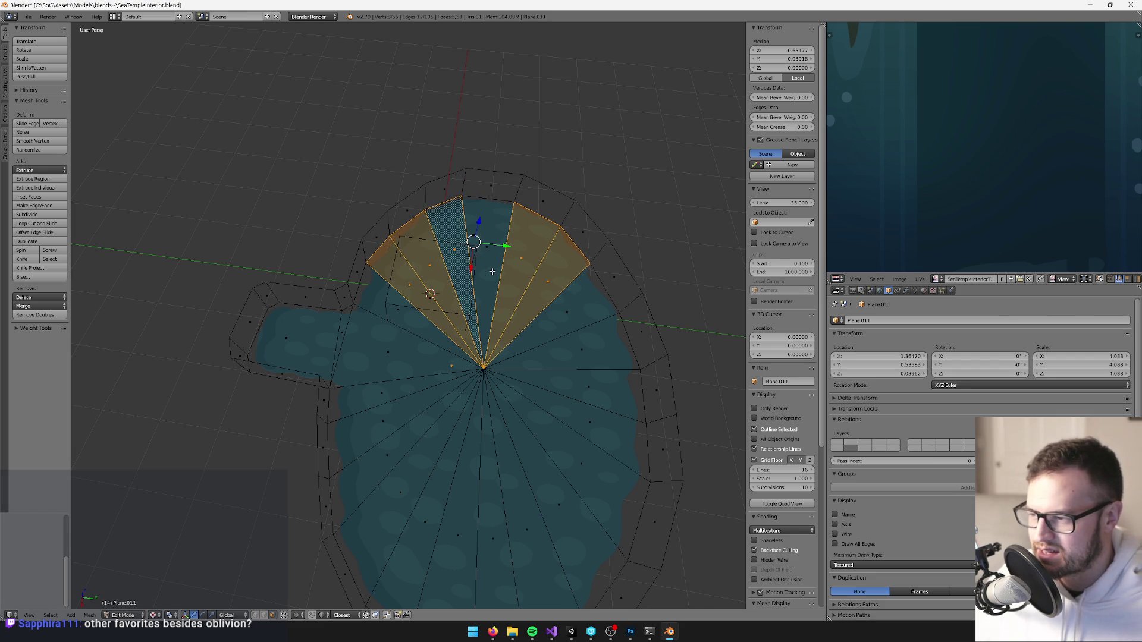
pyautogui.scroll(-2, 493, 272)
pyautogui.press('b')
pyautogui.moveTo(434, 278)
pyautogui.mouseDown()
pyautogui.moveTo(484, 416)
pyautogui.moveTo(500, 428)
pyautogui.mouseUp()
pyautogui.press('b')
pyautogui.moveTo(412, 307); pyautogui.dragTo(490, 434)
pyautogui.press('b')
pyautogui.moveTo(383, 344); pyautogui.dragTo(476, 436)
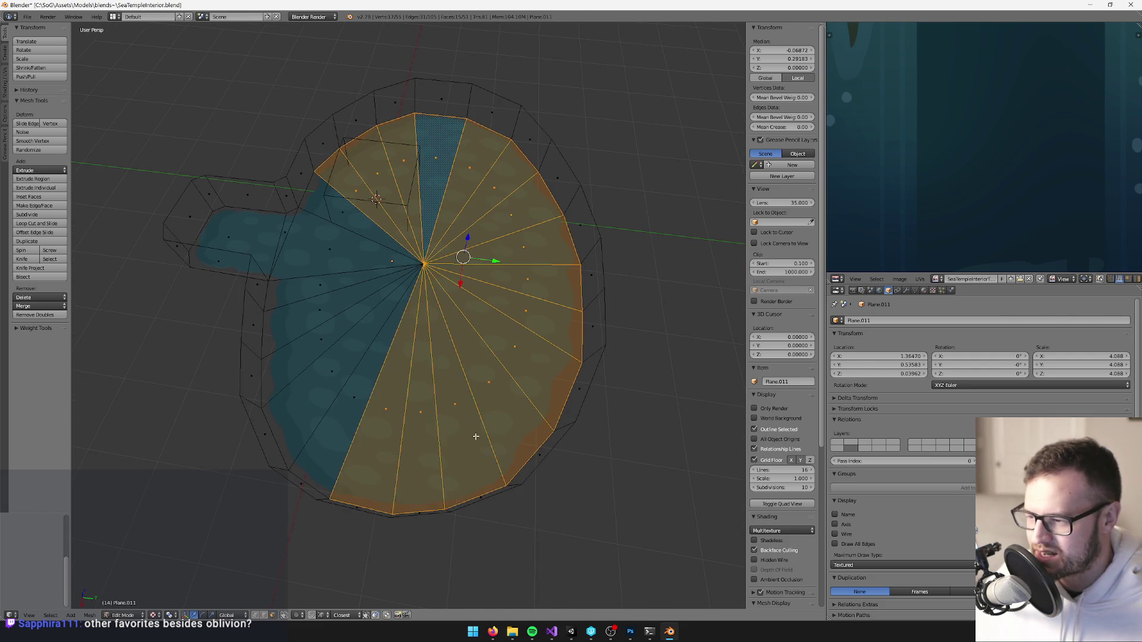
pyautogui.press('b')
pyautogui.moveTo(377, 344); pyautogui.dragTo(421, 420)
pyautogui.press('b')
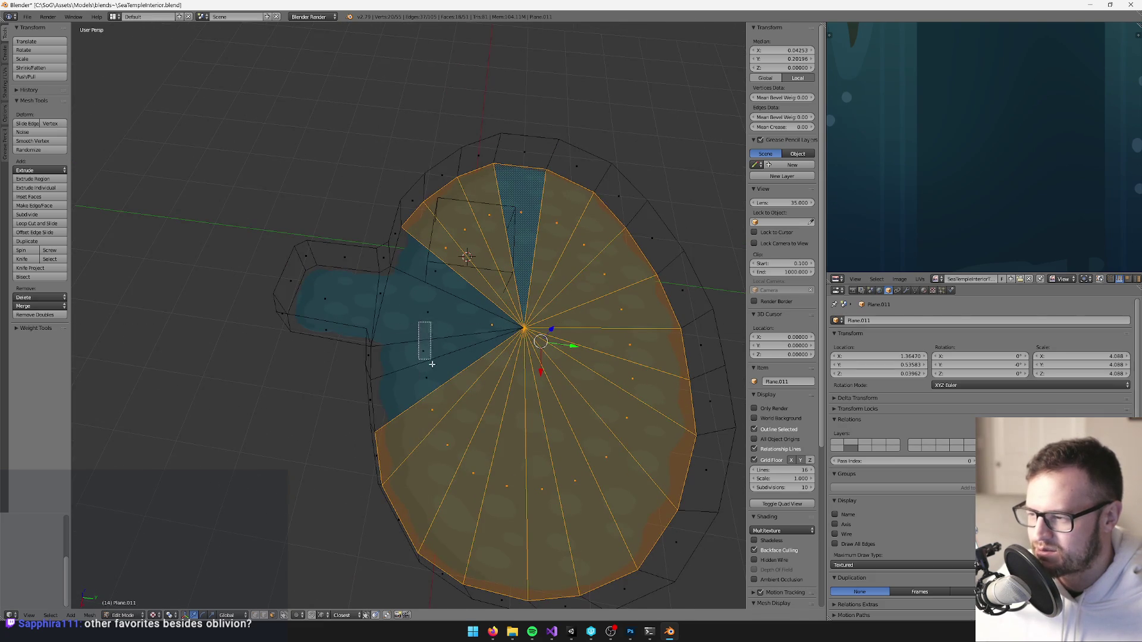
pyautogui.moveTo(424, 339); pyautogui.dragTo(438, 377)
pyautogui.press('b')
pyautogui.moveTo(422, 193); pyautogui.dragTo(440, 309)
pyautogui.scroll(3, 422, 327)
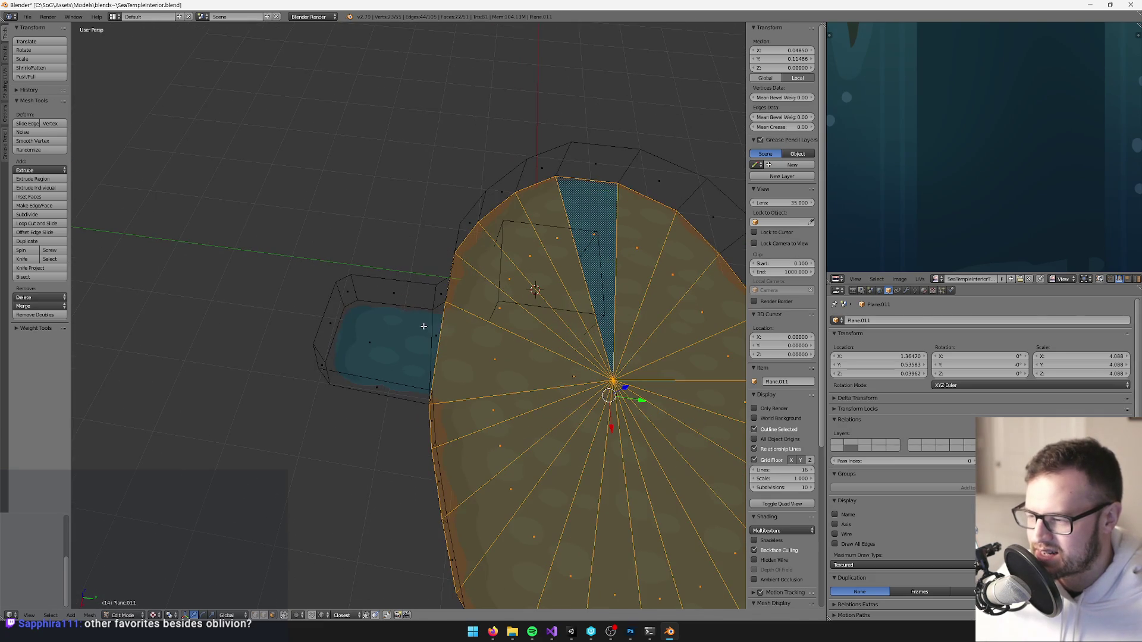
pyautogui.keyDown('shift'); pyautogui.rightClick(439, 323); pyautogui.keyUp('shift')
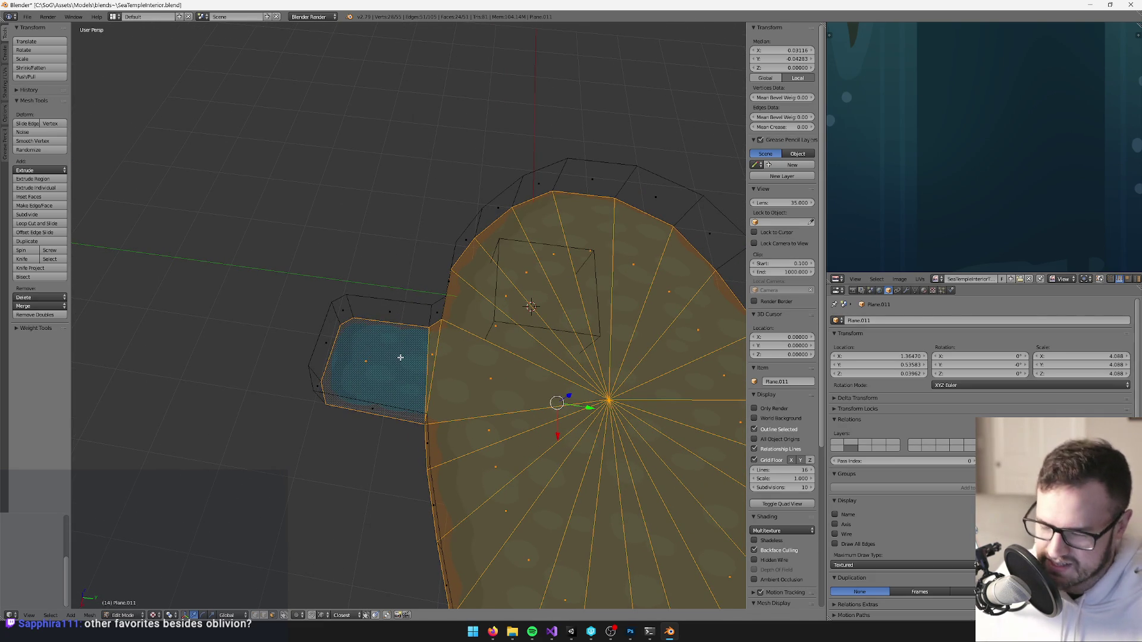
pyautogui.press('x')
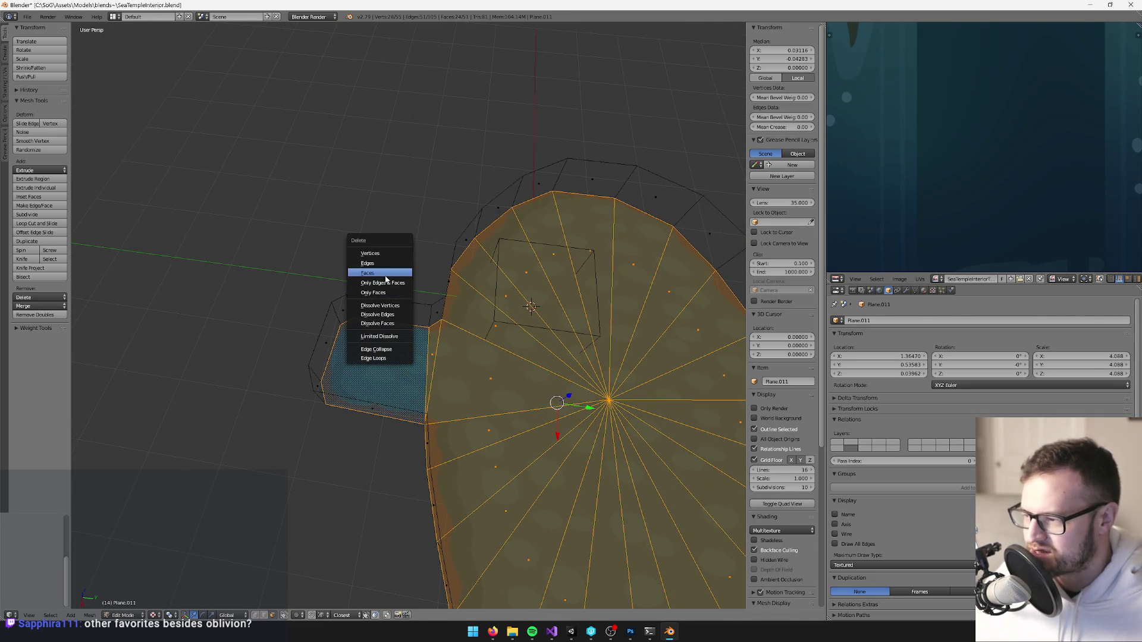
pyautogui.click(385, 276)
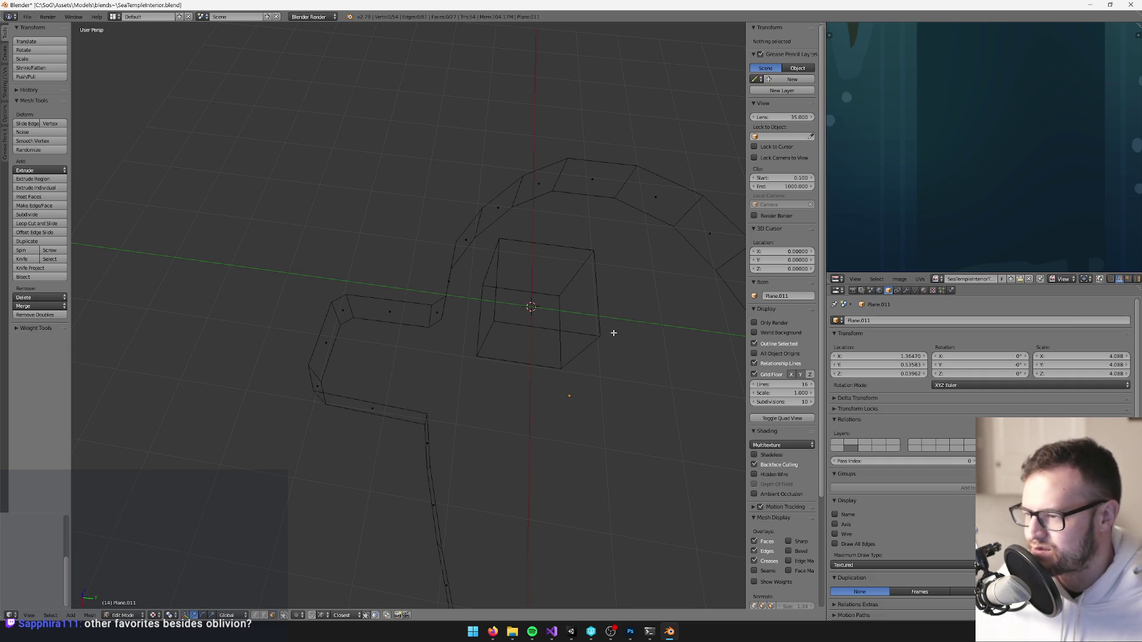
# Switch to textured shading and scale the plane's whole UV disc down to a small patch.
pyautogui.press('Tab')
pyautogui.hotkey('alt', 'z')
pyautogui.scroll(-3, 403, 338)
pyautogui.scroll(4, 399, 351)
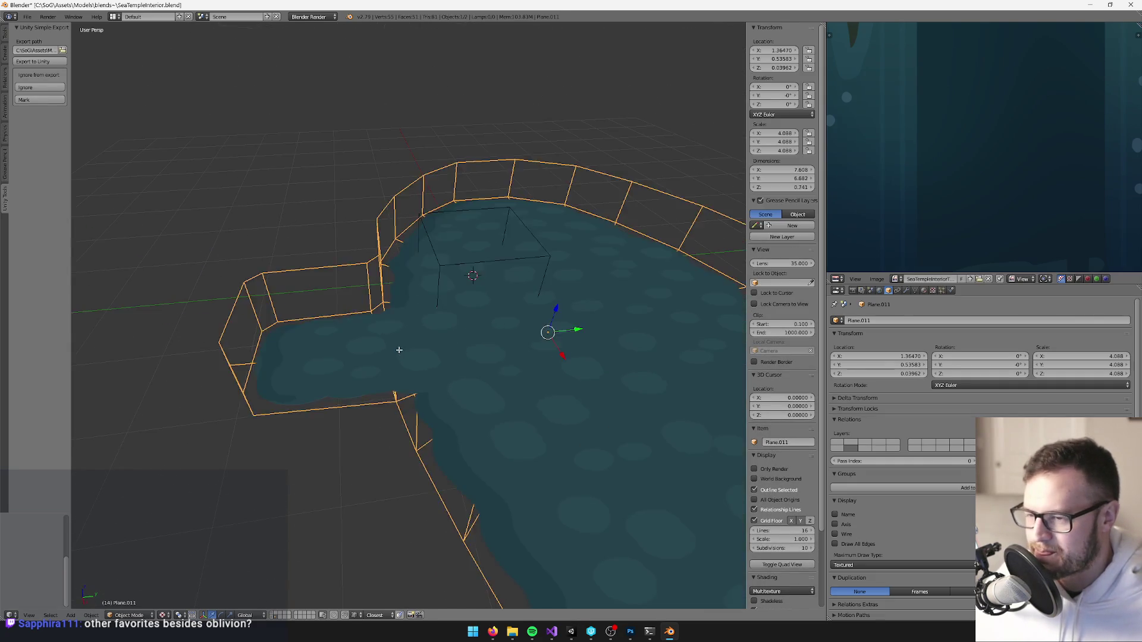
pyautogui.press('Tab')
pyautogui.press('a')
pyautogui.press('a')
pyautogui.scroll(-5, 1014, 161)
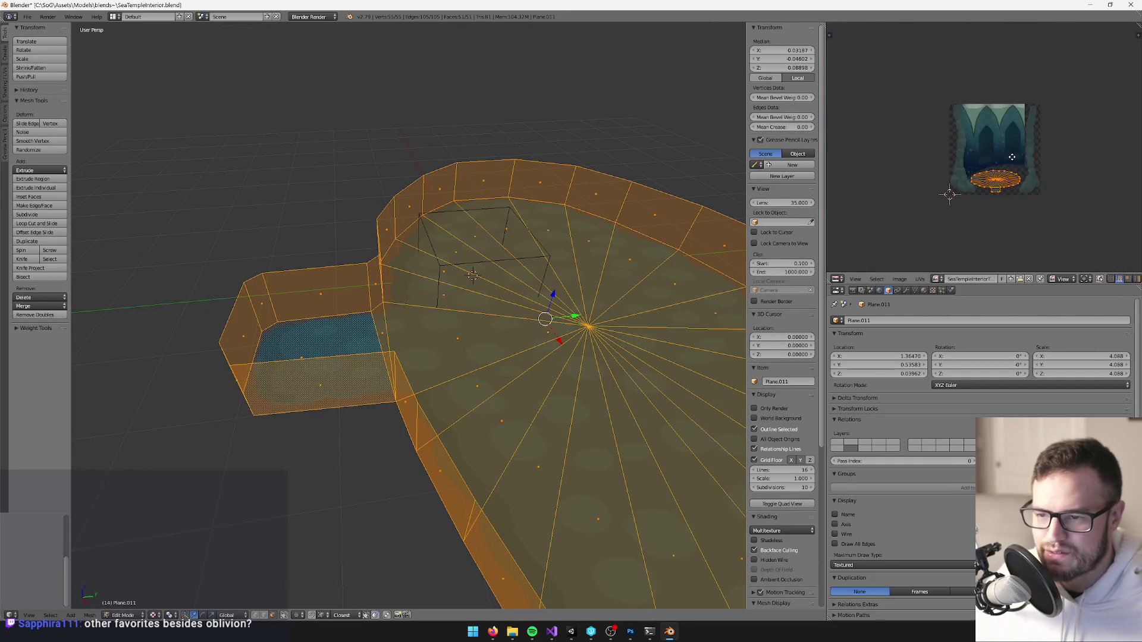
pyautogui.scroll(6, 1014, 160)
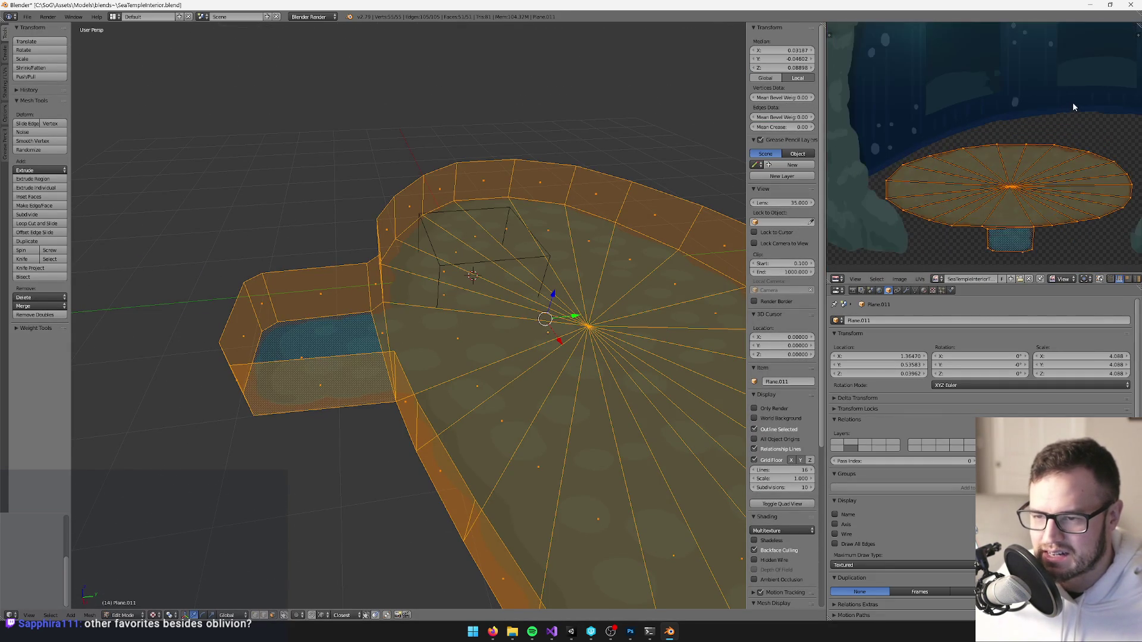
pyautogui.press('s')
pyautogui.click(1003, 150)
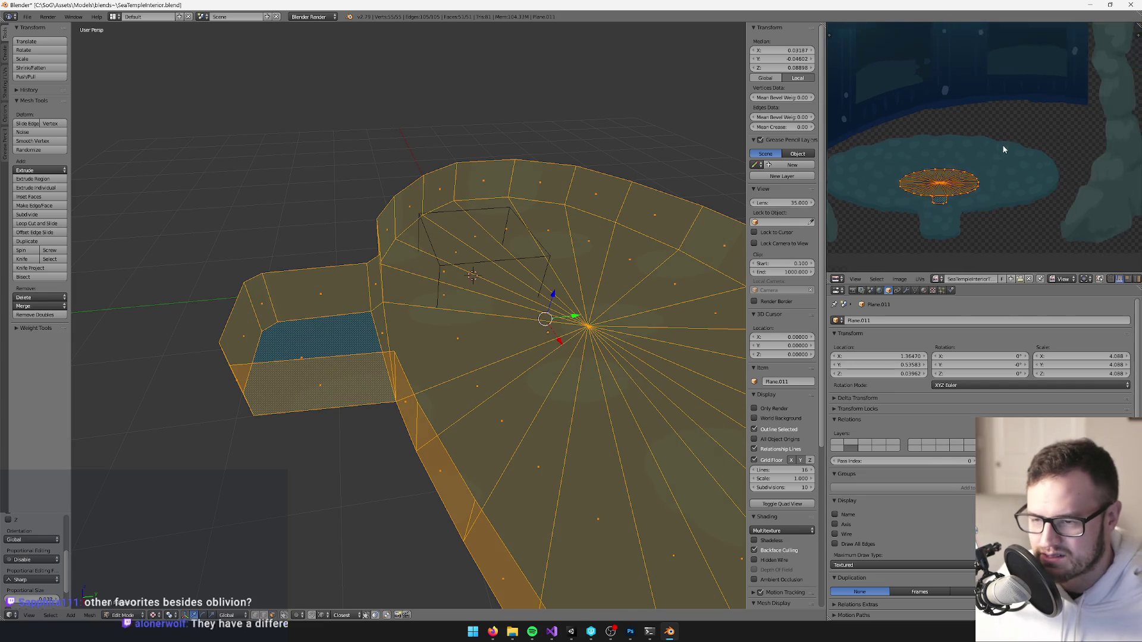
pyautogui.scroll(3, 1003, 149)
pyautogui.press('s')
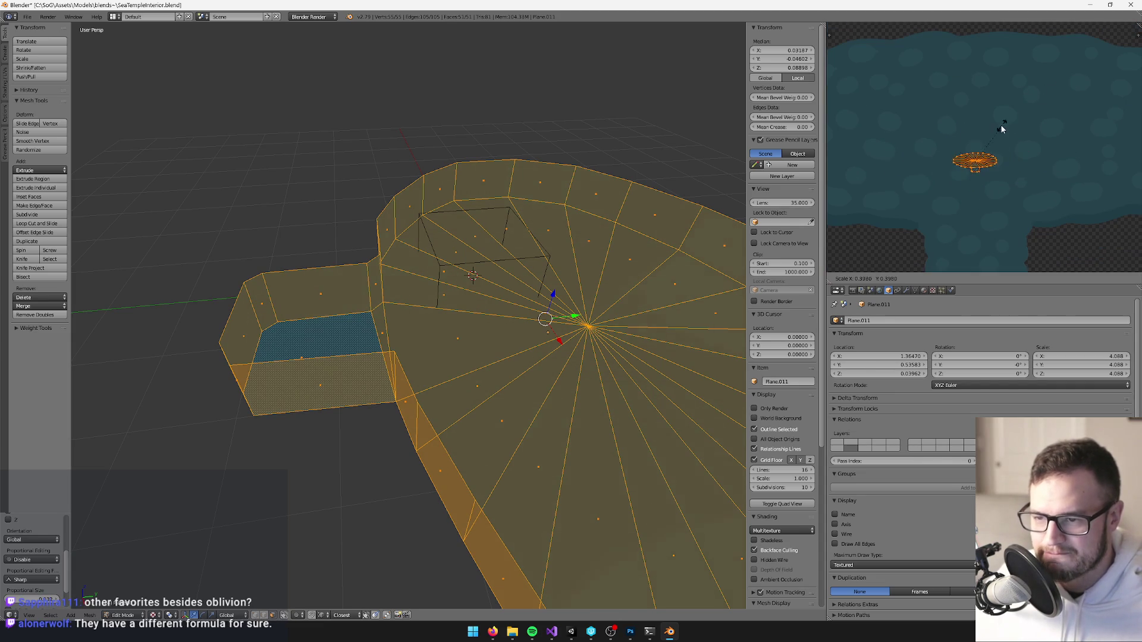
pyautogui.click(990, 139)
pyautogui.press('s')
pyautogui.click(985, 149)
# Leave Edit Mode and bring up the plane's modifier settings.
pyautogui.press('Tab')
pyautogui.scroll(-3, 421, 222)
pyautogui.moveTo(420, 222); pyautogui.dragTo(481, 255)
pyautogui.scroll(3, 482, 255)
pyautogui.click(905, 290)
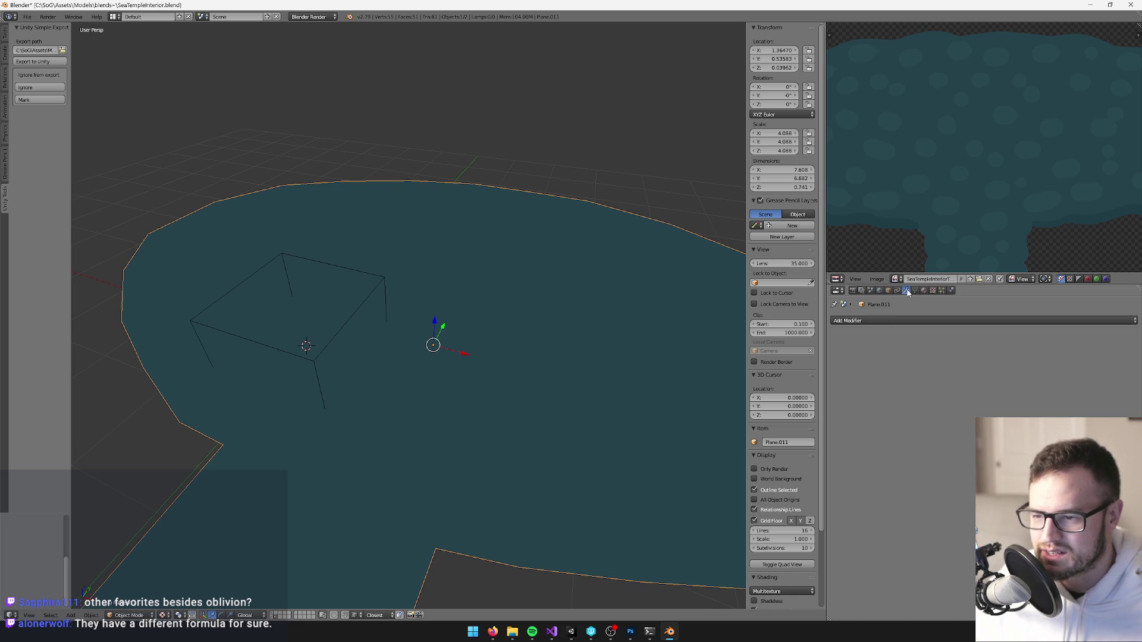
# Add a Solidify modifier to the plane, setting thickness to 0.05 and then 0.03.
pyautogui.click(877, 320)
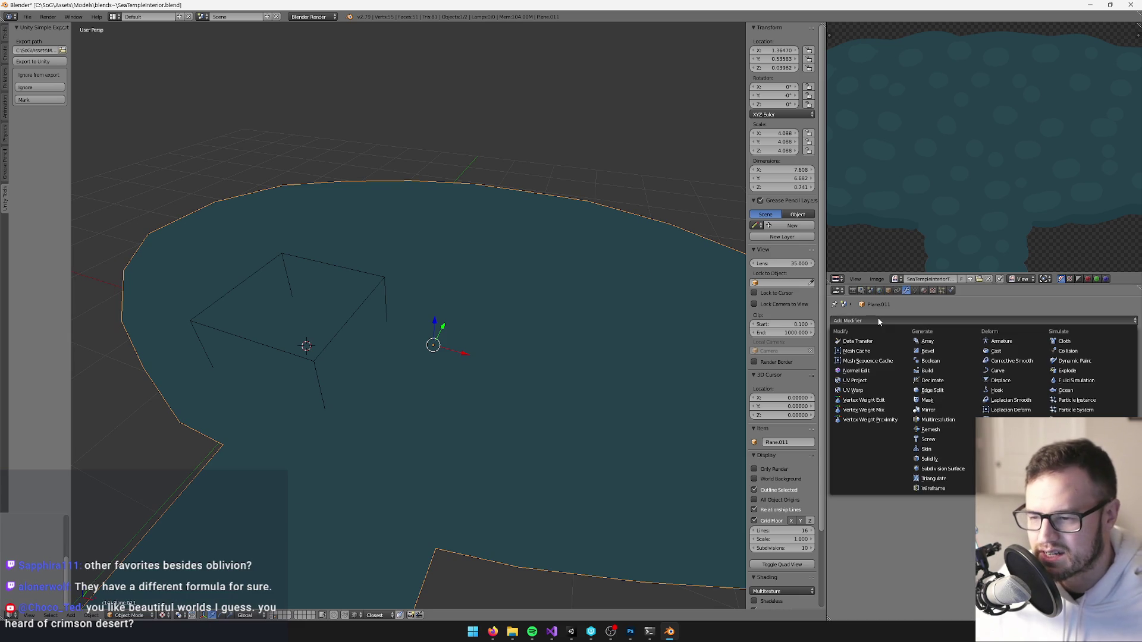
pyautogui.click(931, 459)
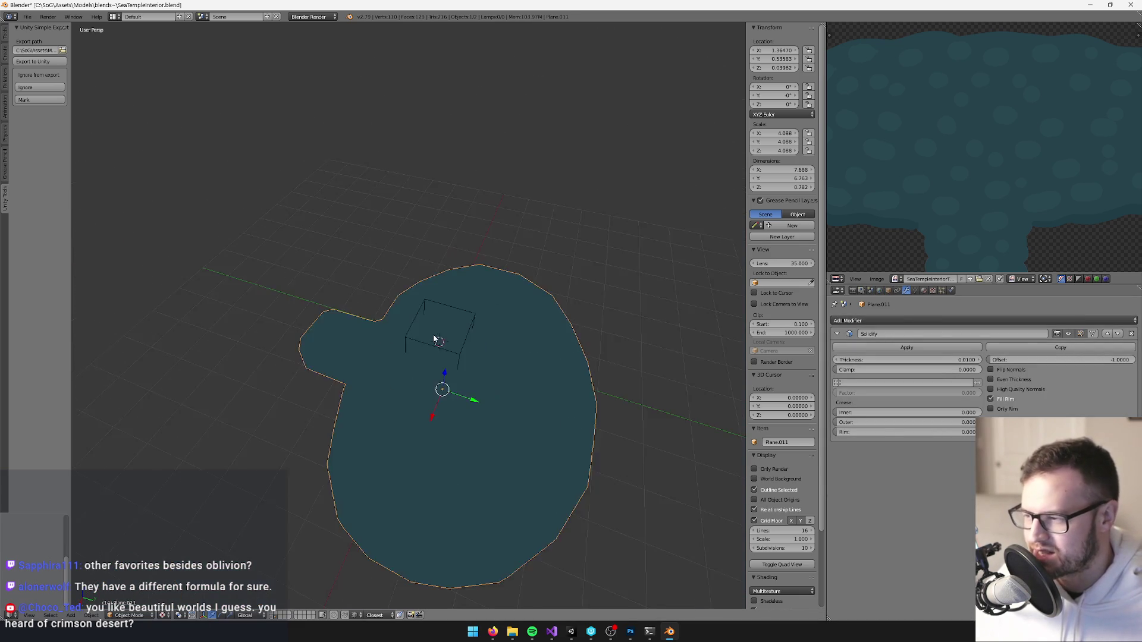
pyautogui.click(956, 360)
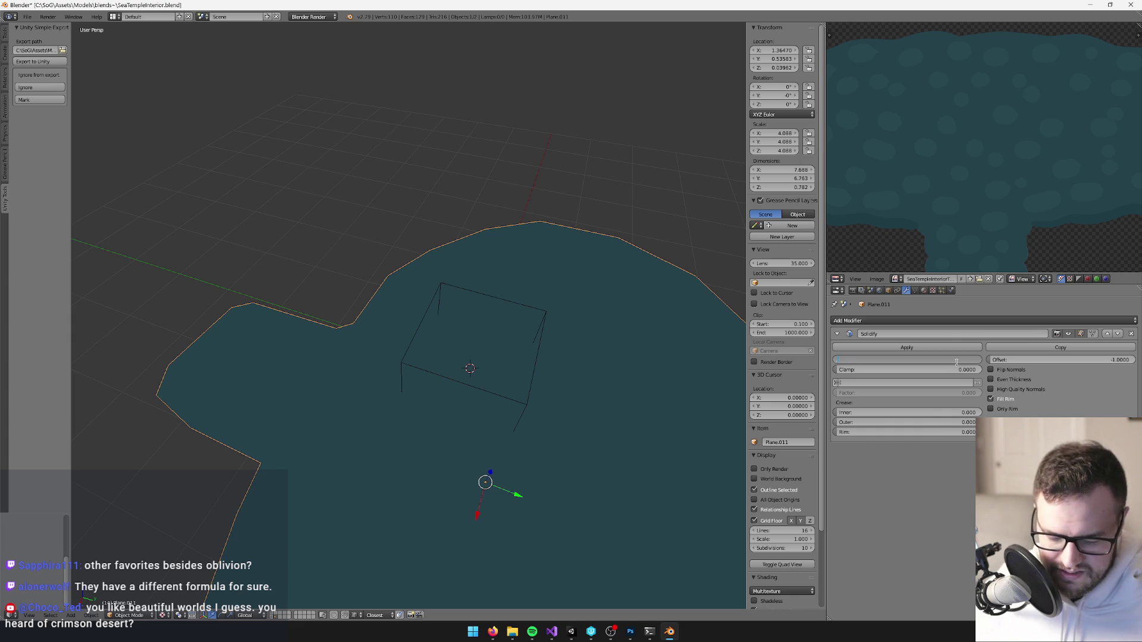
pyautogui.press('Return')
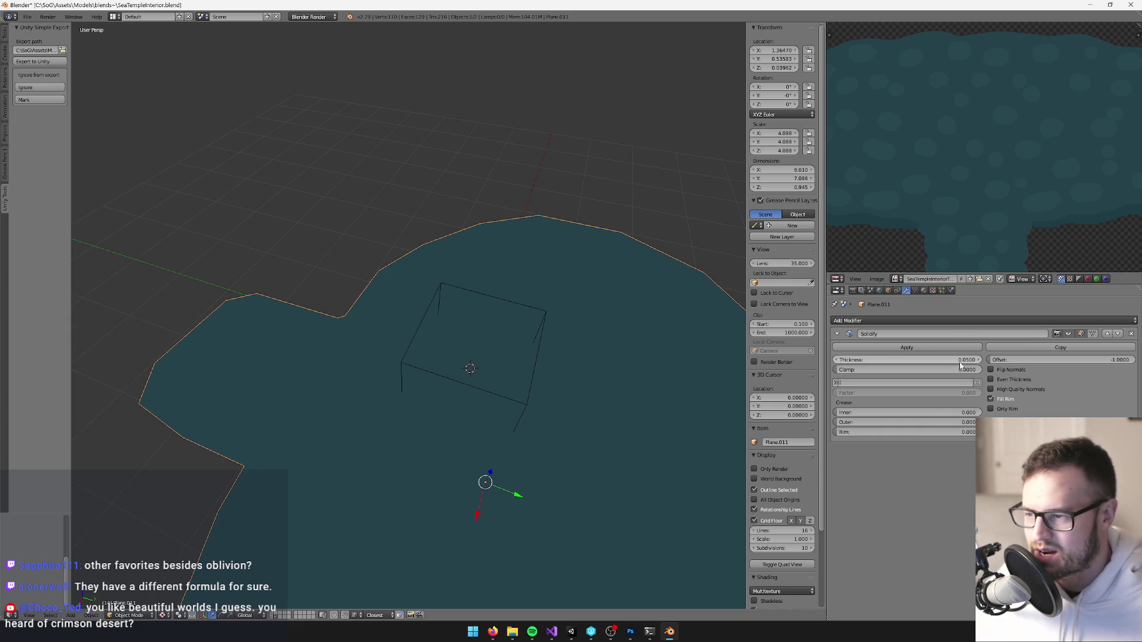
pyautogui.click(965, 361)
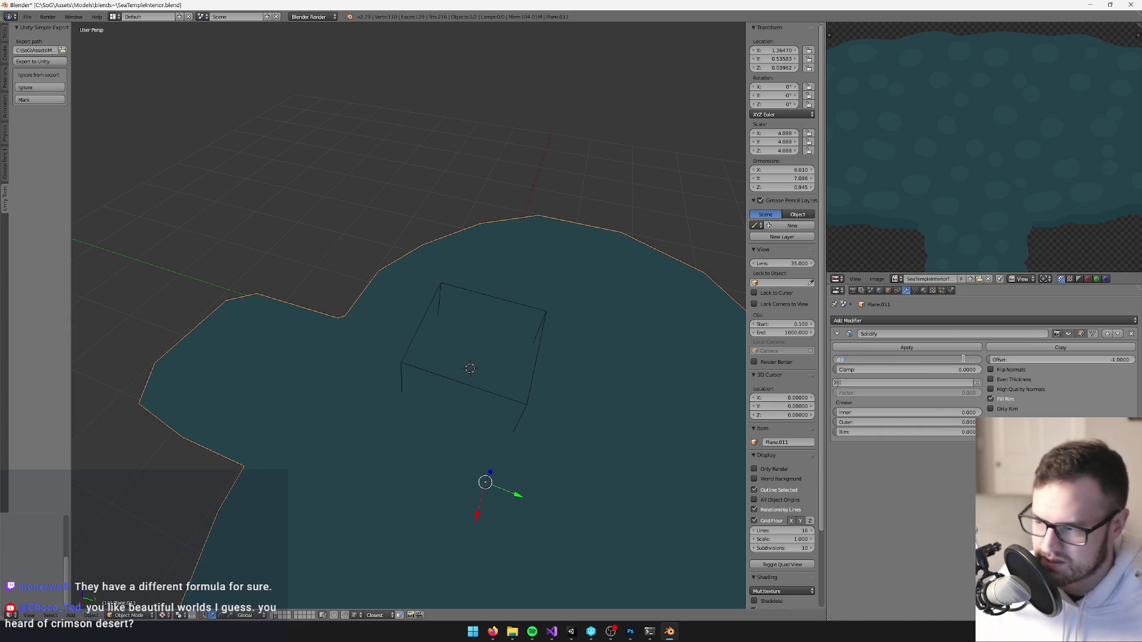
pyautogui.press('Return')
# Inspect the solidified plane in Edit Mode with the whole temple scene visible.
pyautogui.press('Tab')
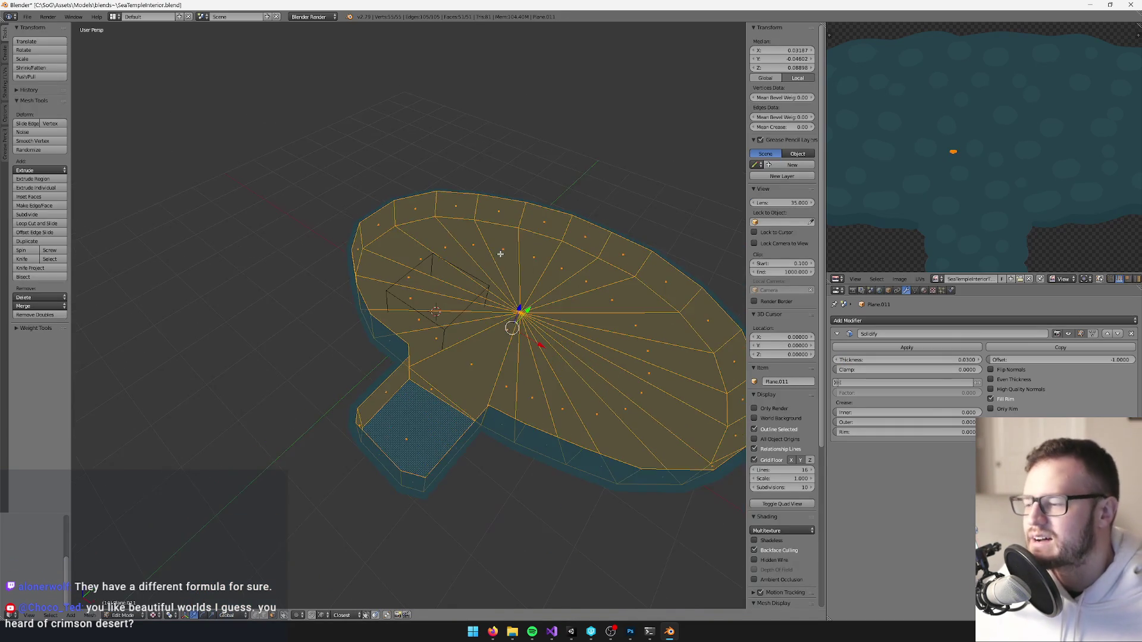
pyautogui.scroll(3, 500, 254)
pyautogui.press('a')
pyautogui.scroll(-3, 452, 298)
pyautogui.press('a')
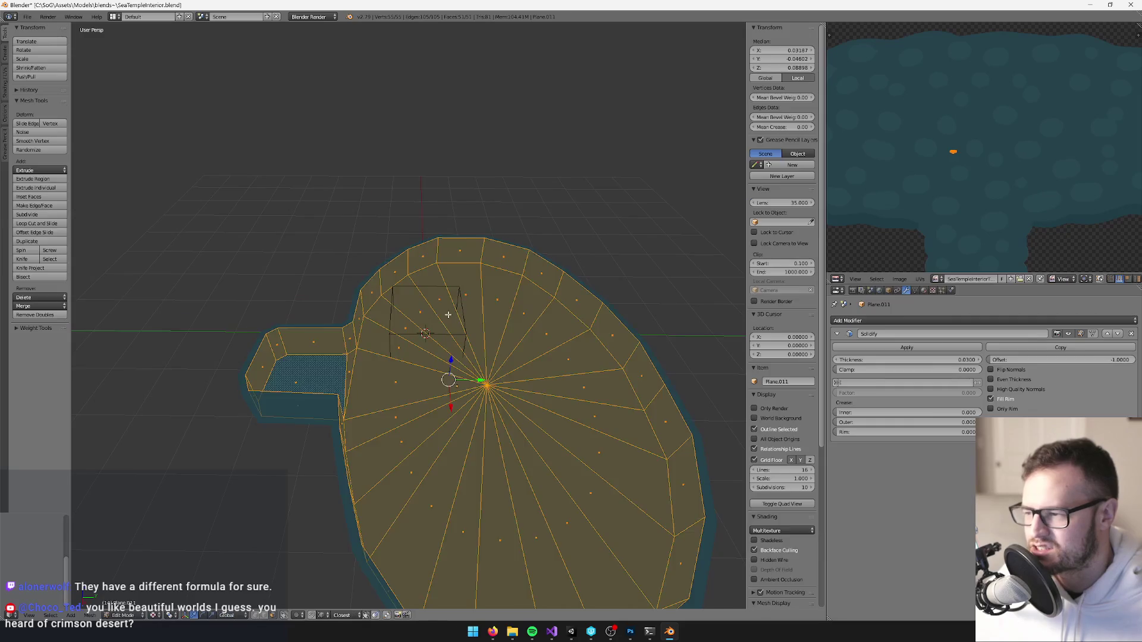
pyautogui.scroll(2, 416, 460)
pyautogui.scroll(2, 395, 370)
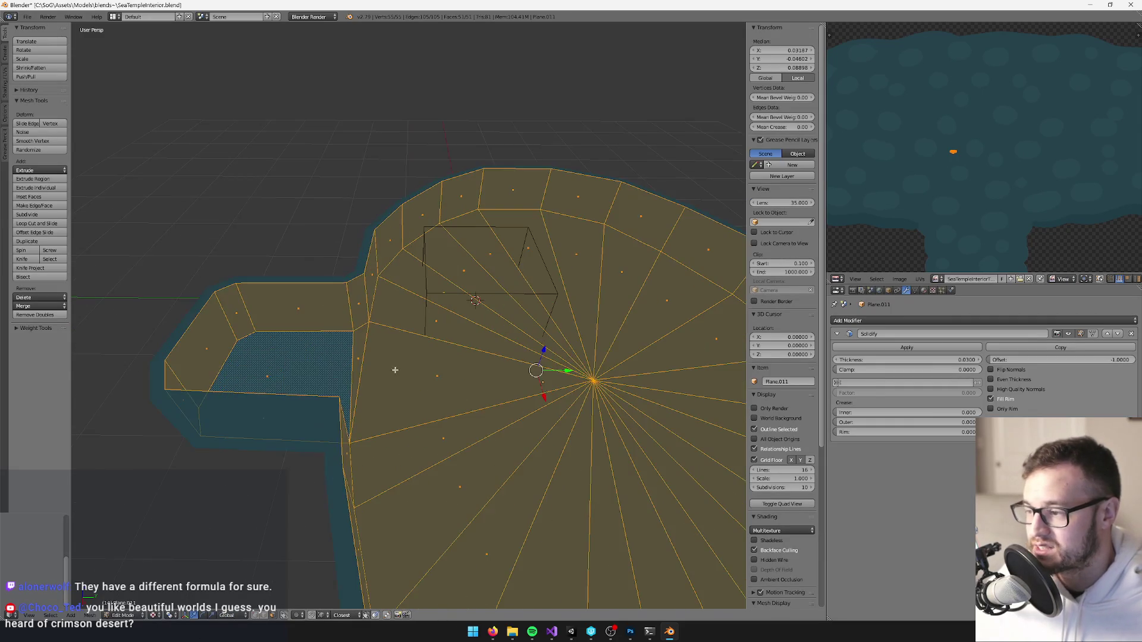
pyautogui.scroll(-2, 364, 296)
pyautogui.press('Tab')
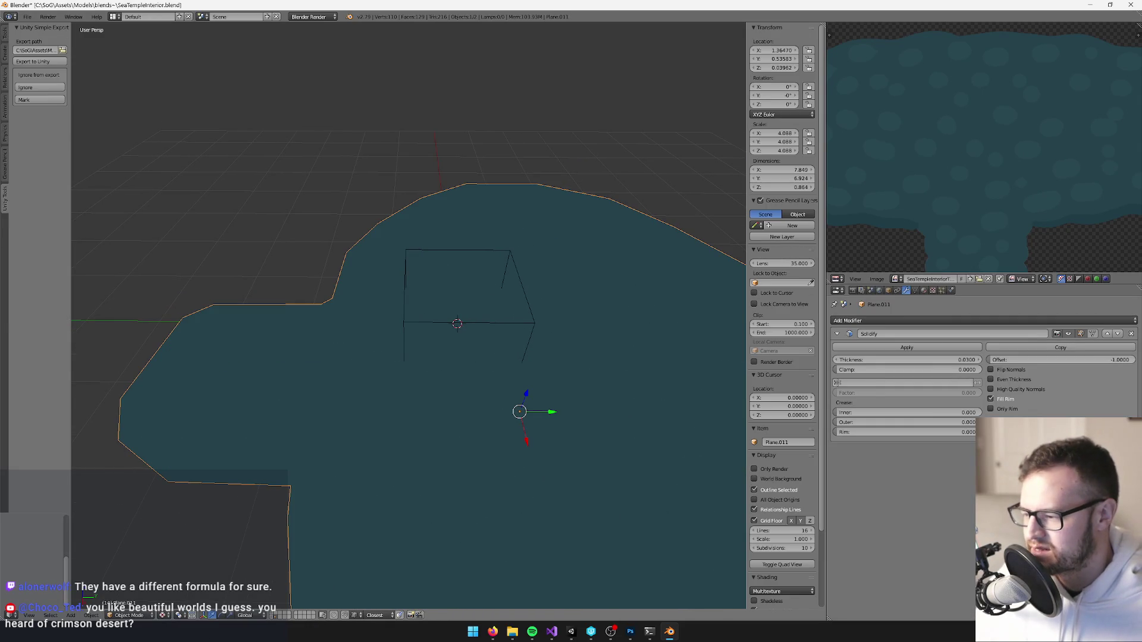
pyautogui.click(272, 615)
pyautogui.press('Tab')
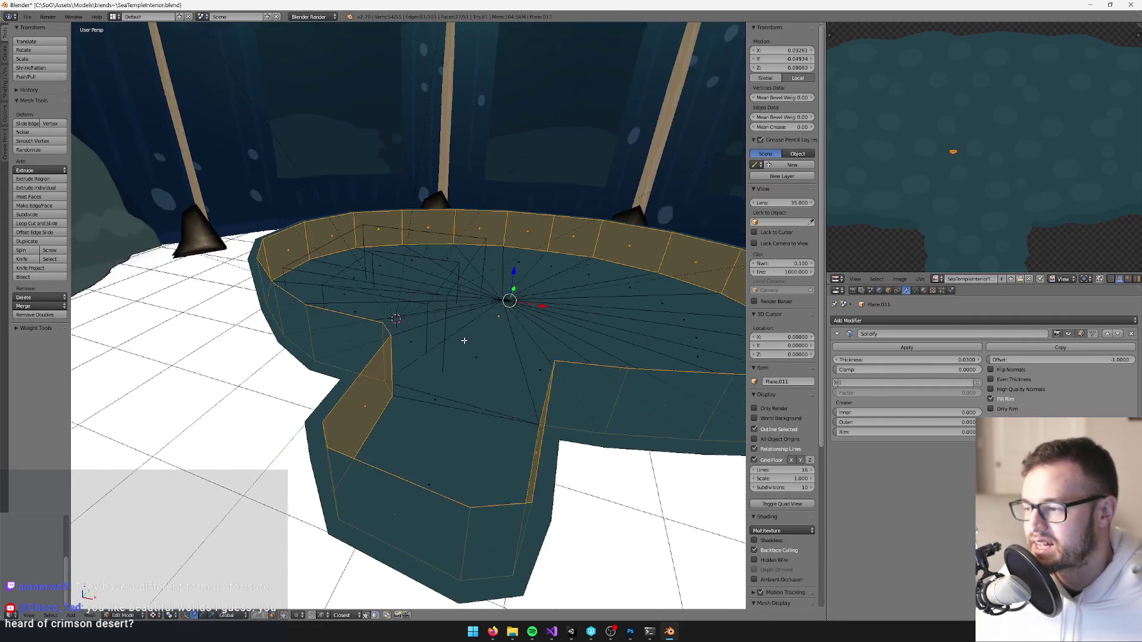
# Fatten the selected rim faces with Alt+S and leave Edit Mode.
pyautogui.moveTo(464, 340)
pyautogui.mouseDown()
pyautogui.moveTo(440, 371)
pyautogui.moveTo(455, 363)
pyautogui.mouseUp()
pyautogui.moveTo(378, 348)
pyautogui.mouseDown()
pyautogui.moveTo(444, 243)
pyautogui.moveTo(584, 143)
pyautogui.mouseUp()
pyautogui.hotkey('alt', 's')
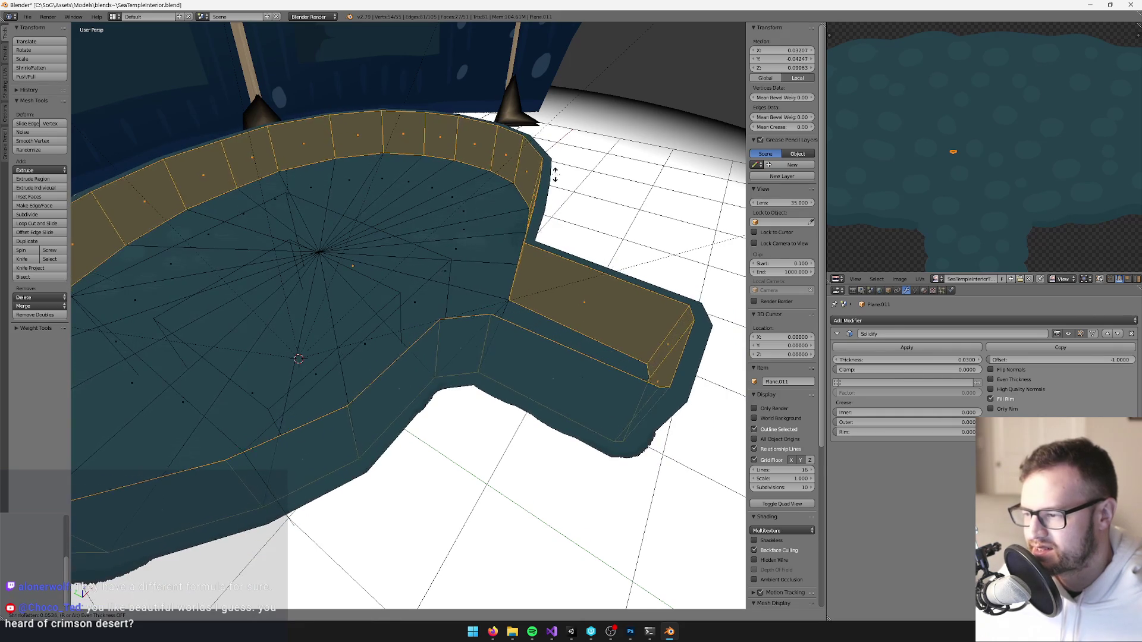
pyautogui.click(552, 225)
pyautogui.scroll(3, 553, 238)
pyautogui.moveTo(565, 270)
pyautogui.mouseDown()
pyautogui.moveTo(532, 248)
pyautogui.moveTo(433, 308)
pyautogui.moveTo(502, 296)
pyautogui.moveTo(306, 635)
pyautogui.mouseUp()
pyautogui.press('Tab')
# Hide the rest of the temple scene again and select the wire box.
pyautogui.scroll(3, 532, 248)
pyautogui.moveTo(349, 531); pyautogui.dragTo(305, 542)
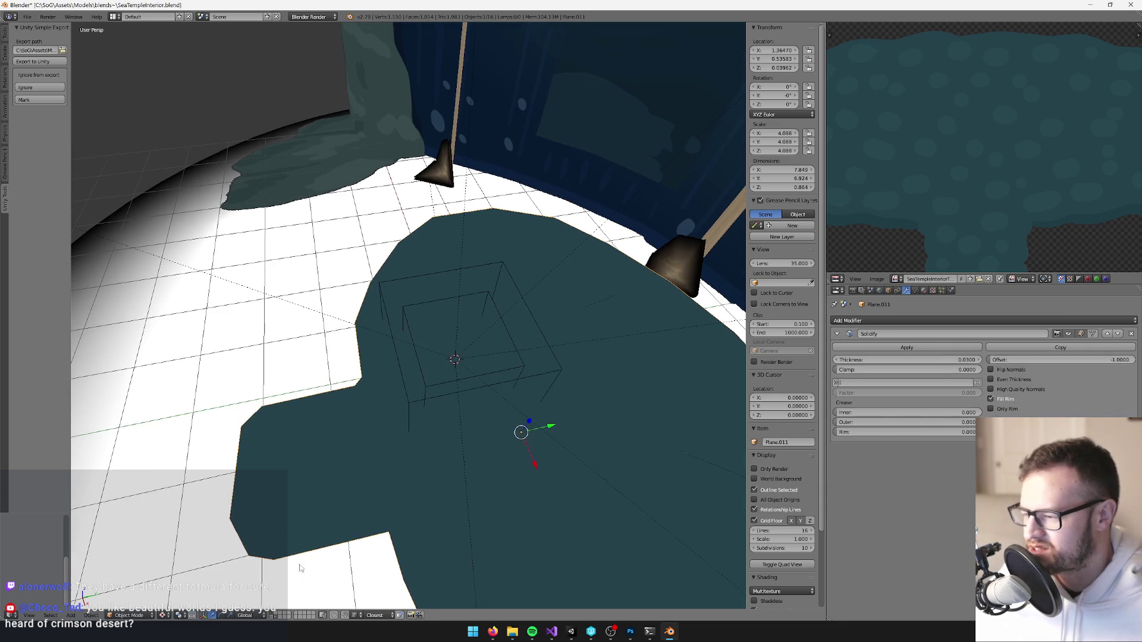
pyautogui.click(277, 617)
pyautogui.rightClick(495, 302)
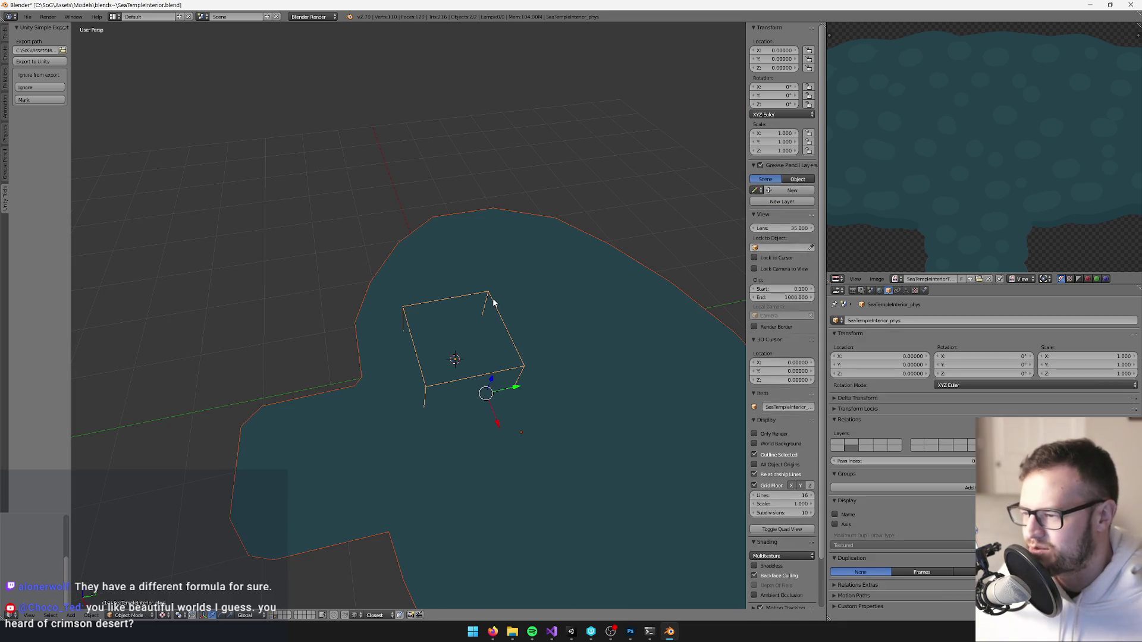
pyautogui.press('x')
pyautogui.press('Escape')
pyautogui.press('a')
pyautogui.rightClick(498, 301)
pyautogui.press('g')
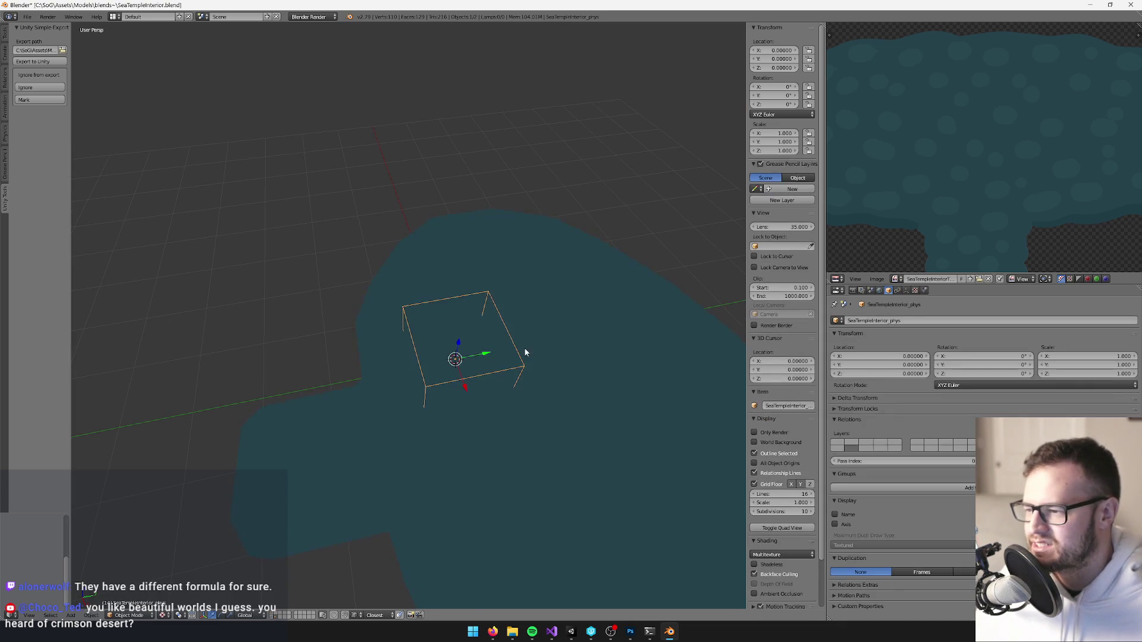
pyautogui.press('y')
pyautogui.rightClick(324, 377)
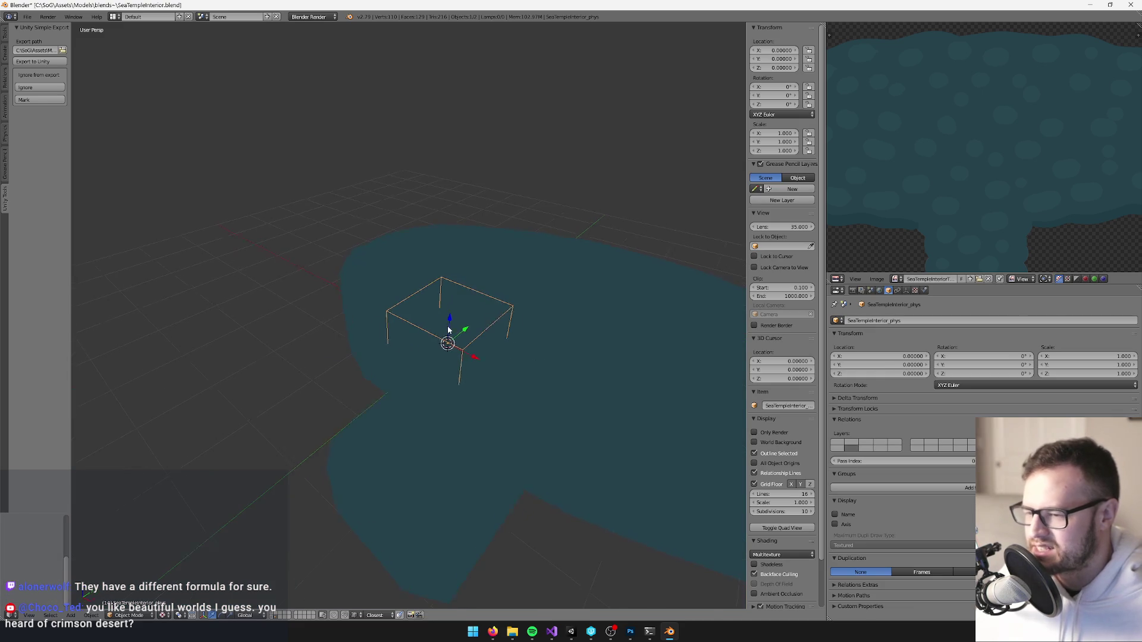
pyautogui.rightClick(557, 316)
pyautogui.scroll(5, 477, 336)
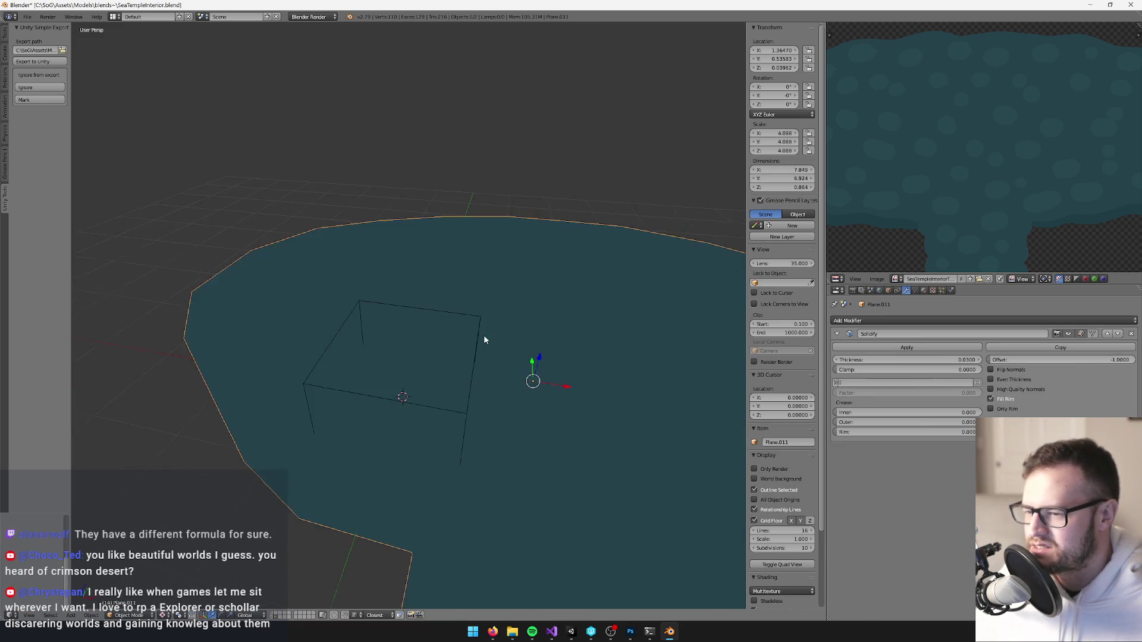
pyautogui.moveTo(545, 373); pyautogui.dragTo(516, 400)
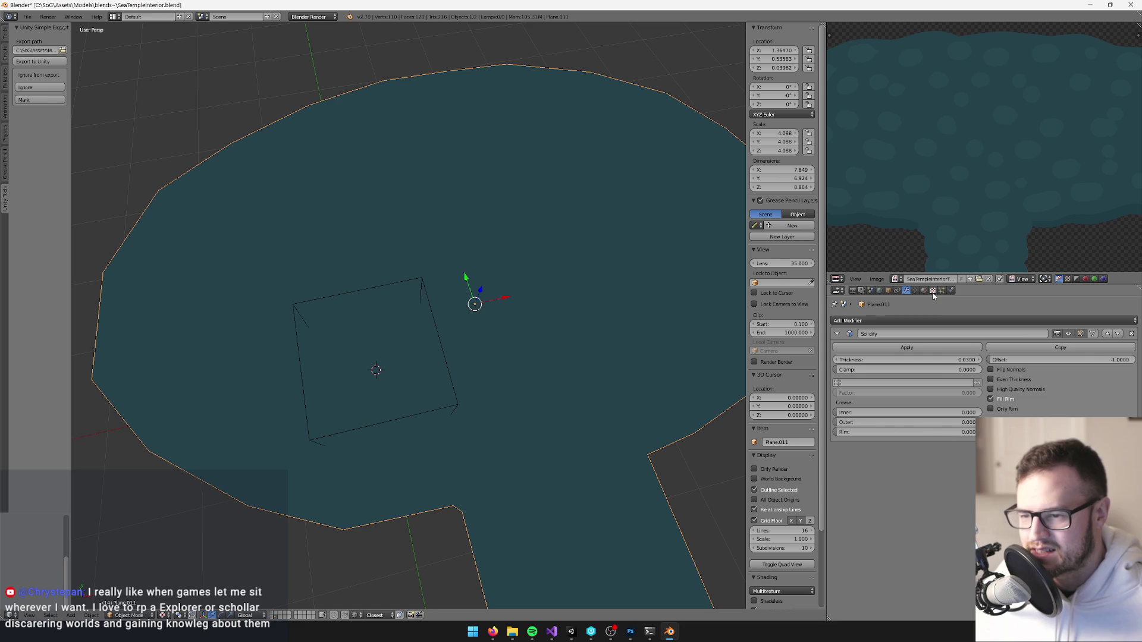
# Select the floor plane and inspect its mesh and wall faces in edit mode.
pyautogui.click(923, 290)
pyautogui.scroll(-3, 543, 244)
pyautogui.moveTo(542, 244); pyautogui.dragTo(587, 187)
pyautogui.scroll(5, 587, 186)
pyautogui.scroll(-2, 397, 277)
pyautogui.rightClick(397, 276)
pyautogui.press('Tab')
pyautogui.press('Tab')
pyautogui.moveTo(355, 284); pyautogui.dragTo(434, 288)
pyautogui.scroll(-3, 436, 292)
pyautogui.press('Tab')
pyautogui.scroll(3, 436, 292)
pyautogui.press('Tab')
pyautogui.scroll(-3, 450, 297)
pyautogui.scroll(3, 572, 422)
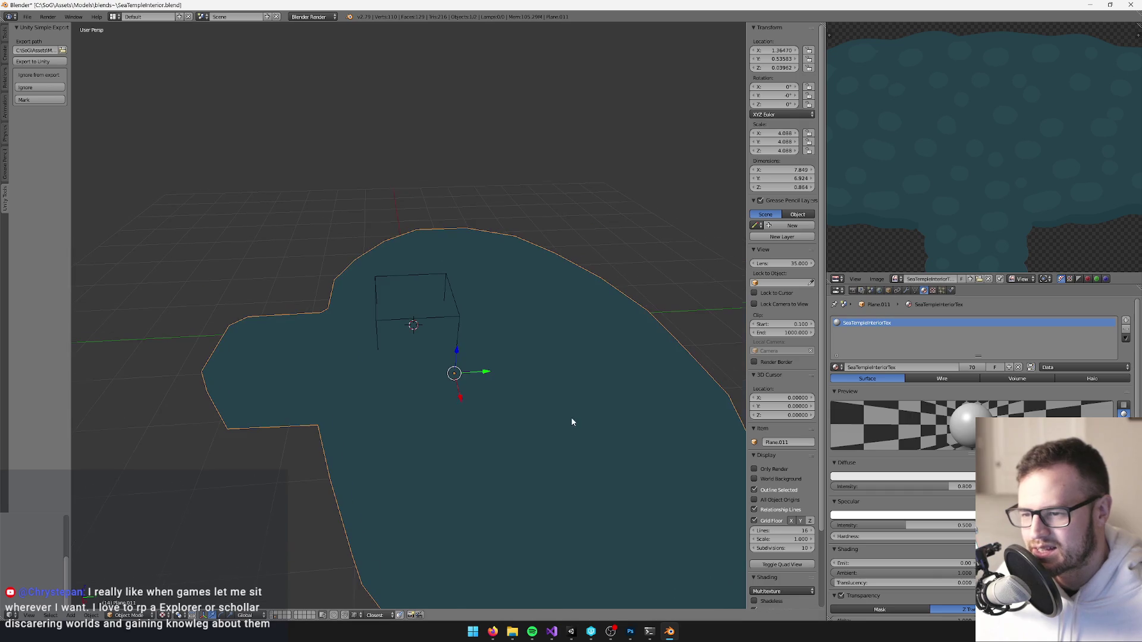
# Unlink SeaTempleInteriorTex from the plane and give it a new material named phys.
pyautogui.click(1018, 367)
pyautogui.click(949, 373)
pyautogui.click(869, 367)
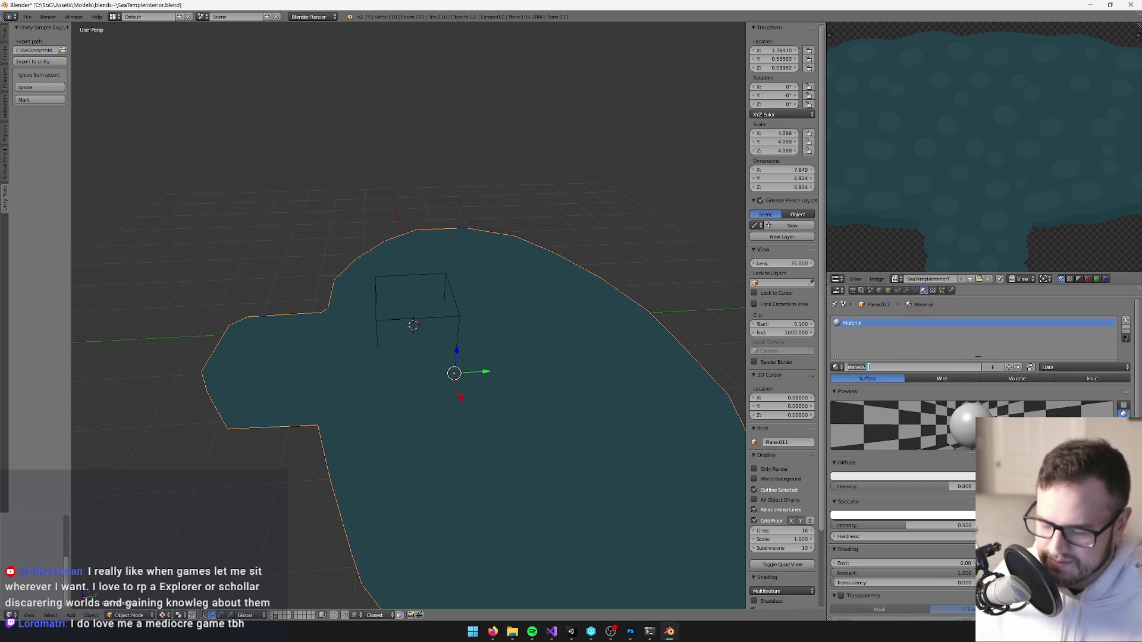
pyautogui.write('phy')
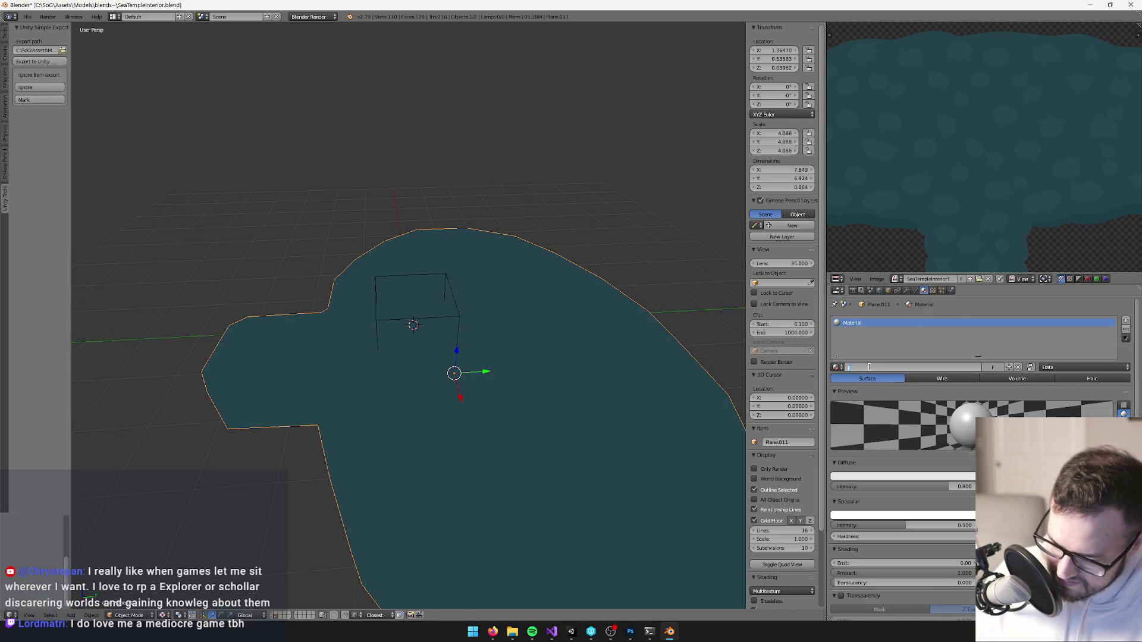
pyautogui.write('s')
pyautogui.press('Return')
# Deselect everything, then select the floor plane and the wire box empty.
pyautogui.press('Tab')
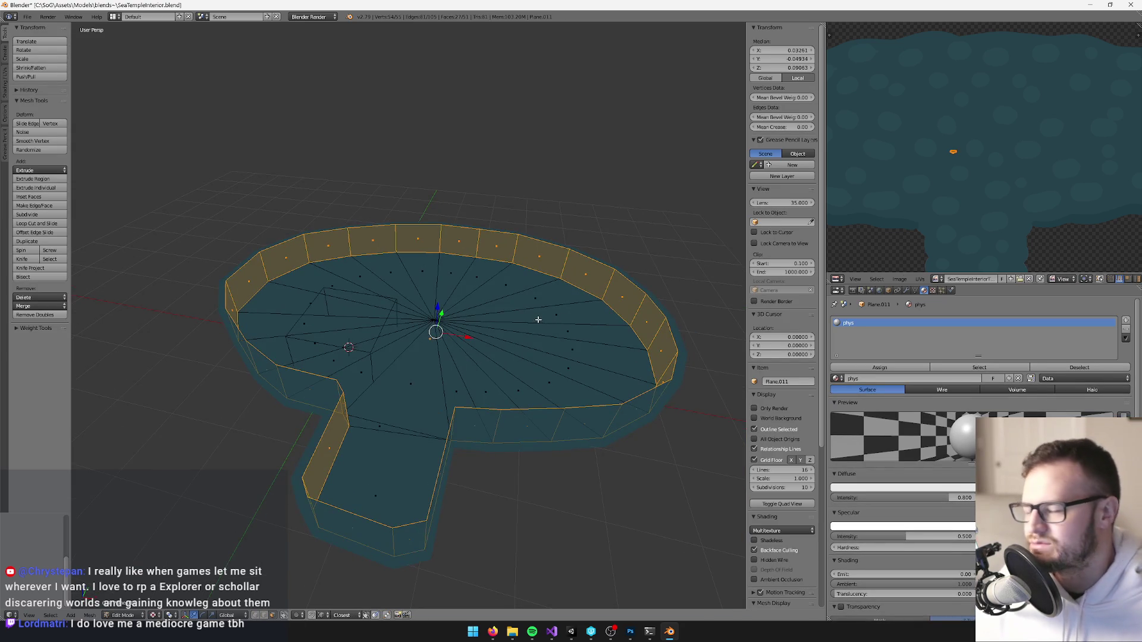
pyautogui.press('Tab')
pyautogui.scroll(2, 535, 321)
pyautogui.scroll(-2, 533, 326)
pyautogui.press('a')
pyautogui.moveTo(531, 327)
pyautogui.mouseDown()
pyautogui.moveTo(494, 285)
pyautogui.moveTo(480, 246)
pyautogui.moveTo(464, 256)
pyautogui.moveTo(478, 258)
pyautogui.mouseUp()
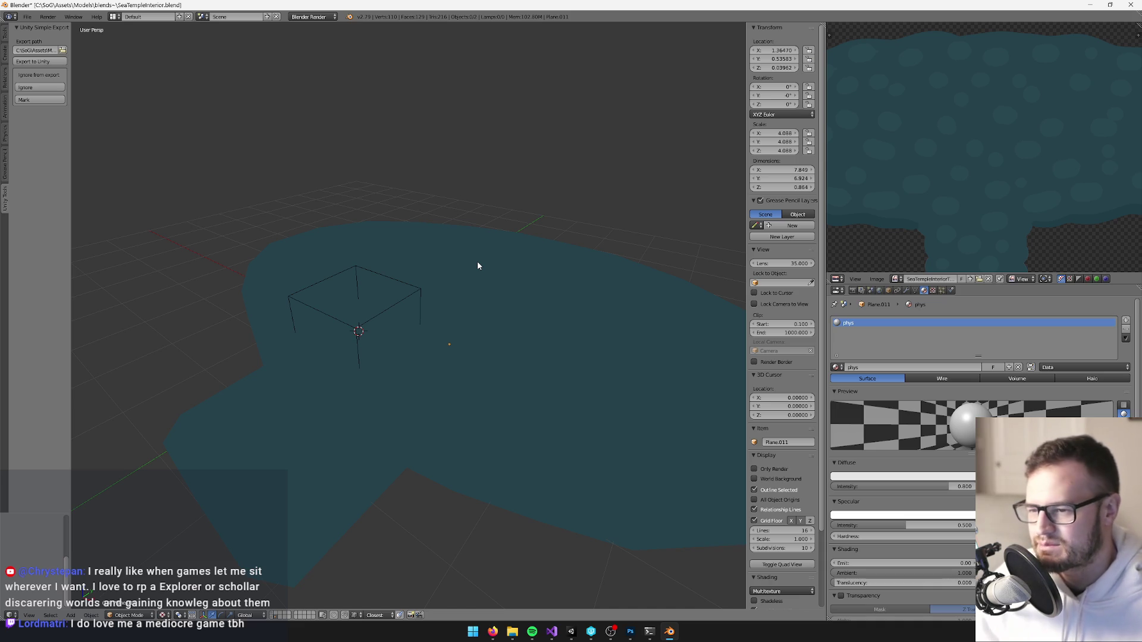
pyautogui.rightClick(480, 266)
pyautogui.rightClick(401, 297)
# Save the blend file, overwriting the existing one.
pyautogui.moveTo(402, 297); pyautogui.dragTo(452, 260)
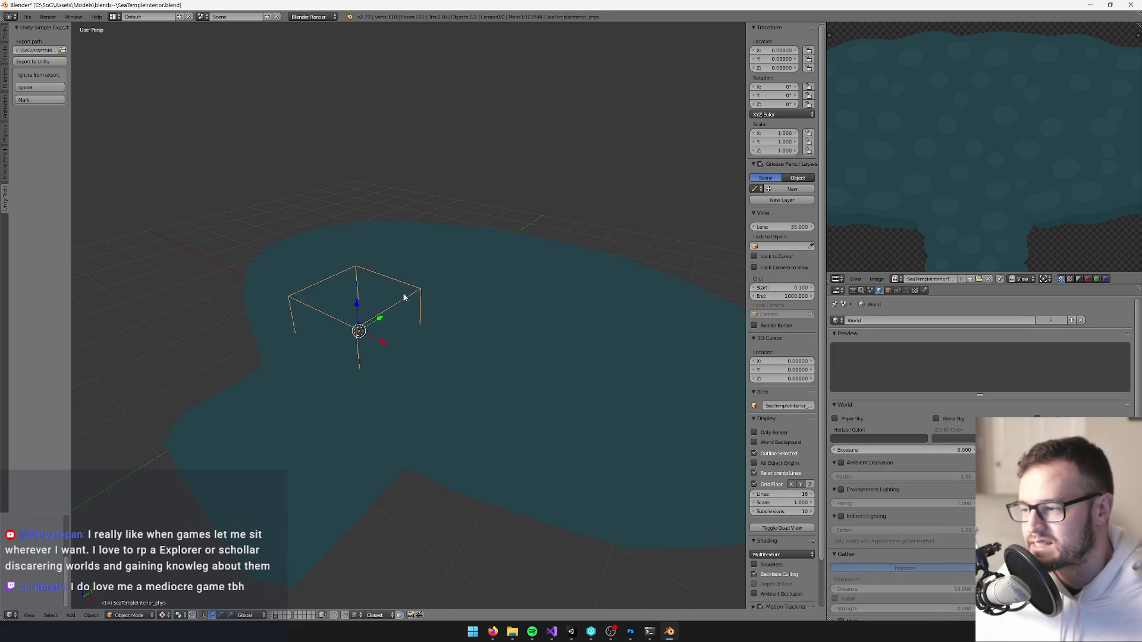
pyautogui.moveTo(416, 301)
pyautogui.mouseDown()
pyautogui.moveTo(438, 284)
pyautogui.moveTo(476, 282)
pyautogui.mouseUp()
pyautogui.hotkey('ctrl', 's')
pyautogui.click(441, 275)
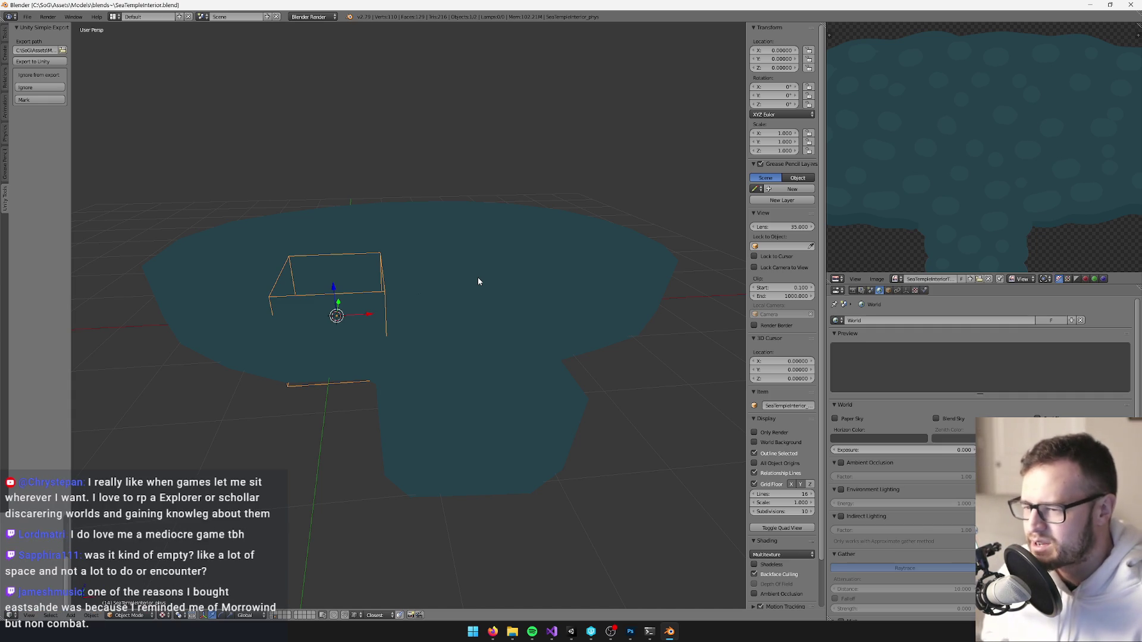
# Look over the water mesh and SeaTempleInterior_phys box, then switch to Unity to import.
pyautogui.moveTo(456, 250)
pyautogui.mouseDown()
pyautogui.moveTo(562, 273)
pyautogui.moveTo(423, 270)
pyautogui.mouseUp()
pyautogui.scroll(-5, 458, 309)
pyautogui.moveTo(469, 316)
pyautogui.mouseDown()
pyautogui.moveTo(324, 307)
pyautogui.moveTo(484, 311)
pyautogui.moveTo(466, 216)
pyautogui.moveTo(514, 311)
pyautogui.moveTo(604, 326)
pyautogui.mouseUp()
pyautogui.scroll(4, 484, 311)
pyautogui.scroll(2, 467, 201)
pyautogui.scroll(-5, 466, 202)
pyautogui.scroll(4, 537, 325)
pyautogui.click(888, 290)
pyautogui.moveTo(437, 184); pyautogui.dragTo(547, 321)
pyautogui.rightClick(466, 202)
pyautogui.click(574, 632)
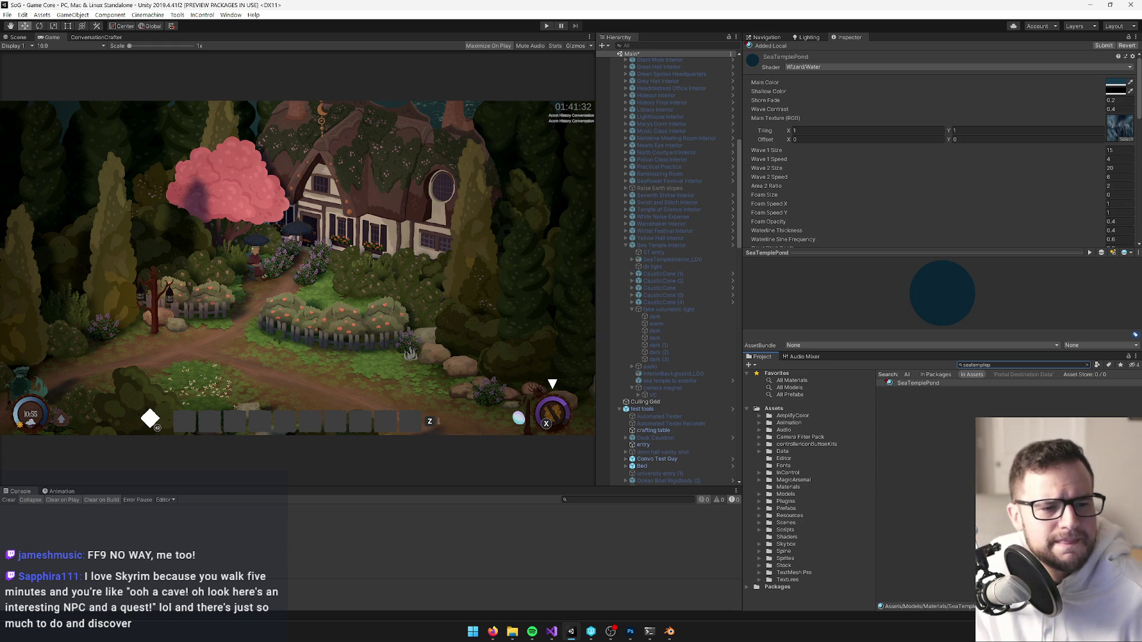
pyautogui.hotkey('alt', 'Tab')
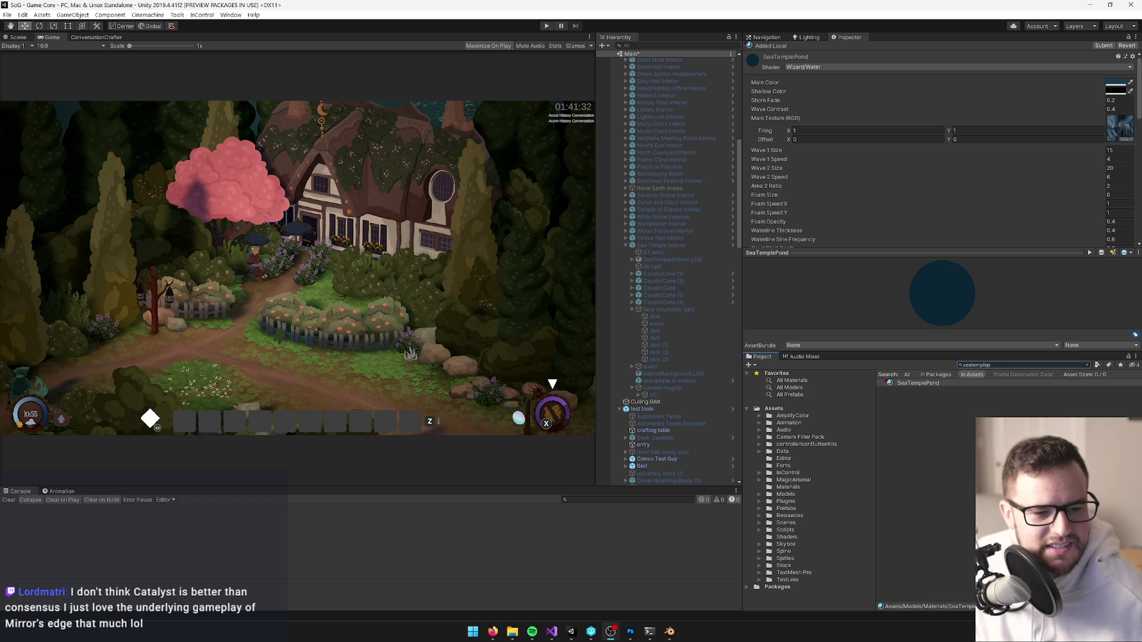
pyautogui.click(1007, 364)
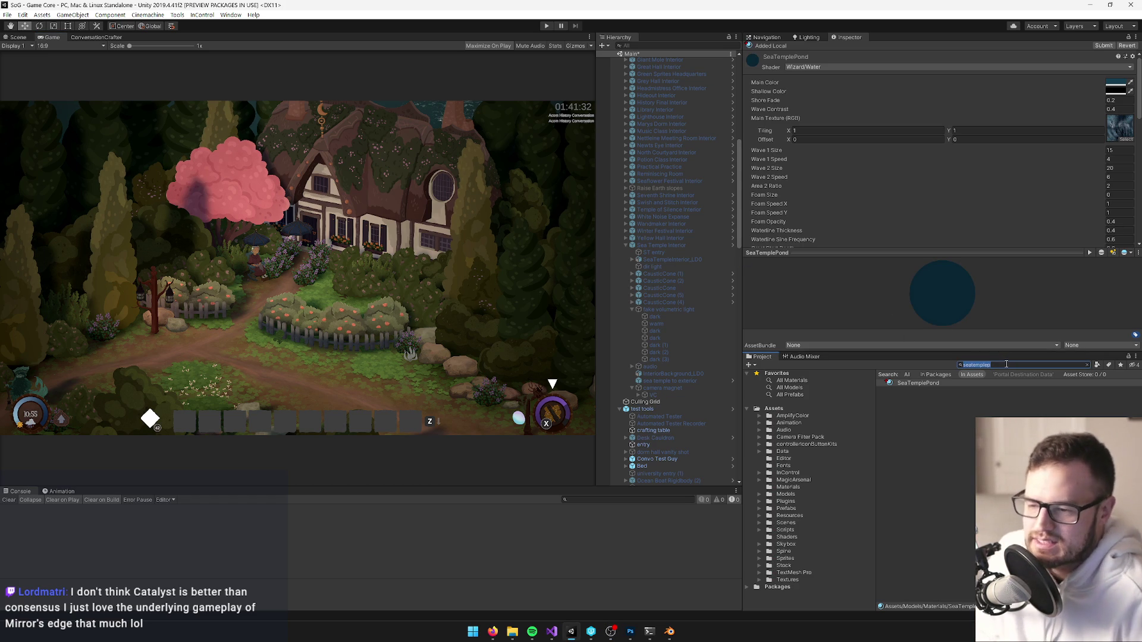
# Search the Project for 'sea temple inter' and open the Sea Temple Interior prefab.
pyautogui.write('seatemple')
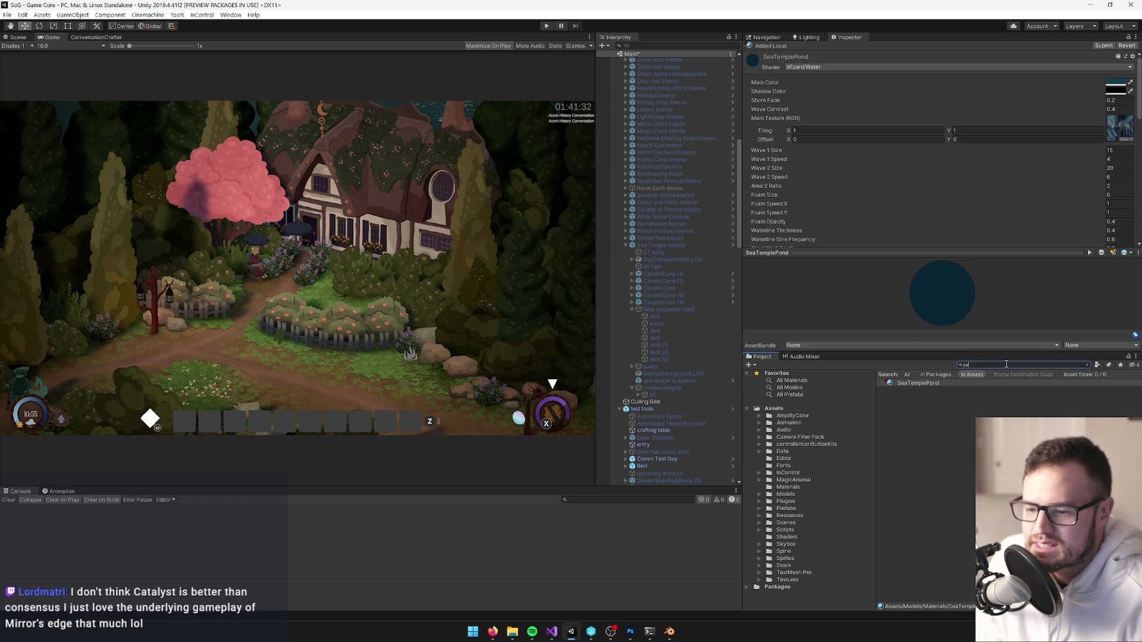
pyautogui.press('BackSpace')
pyautogui.press('BackSpace')
pyautogui.press('BackSpace')
pyautogui.write('temple int')
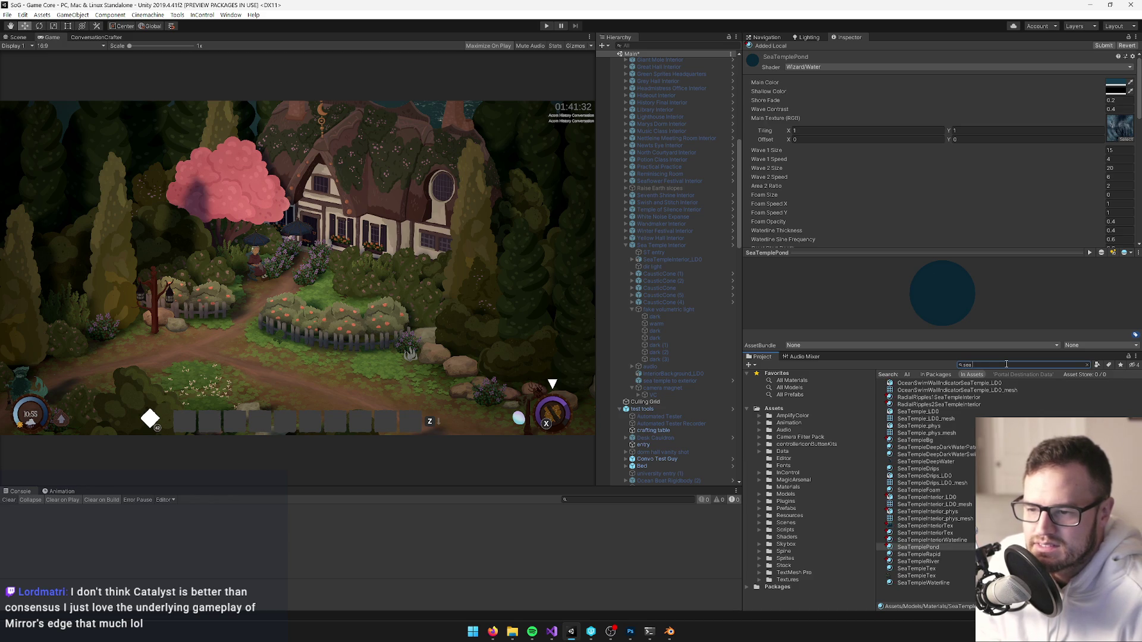
pyautogui.write('er')
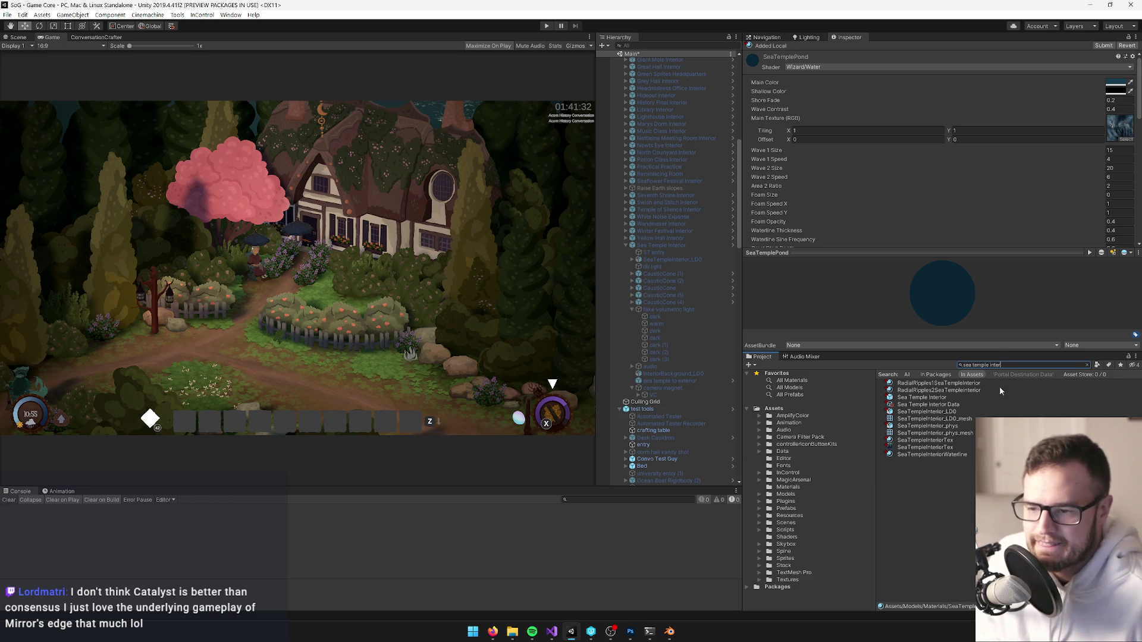
pyautogui.click(922, 397)
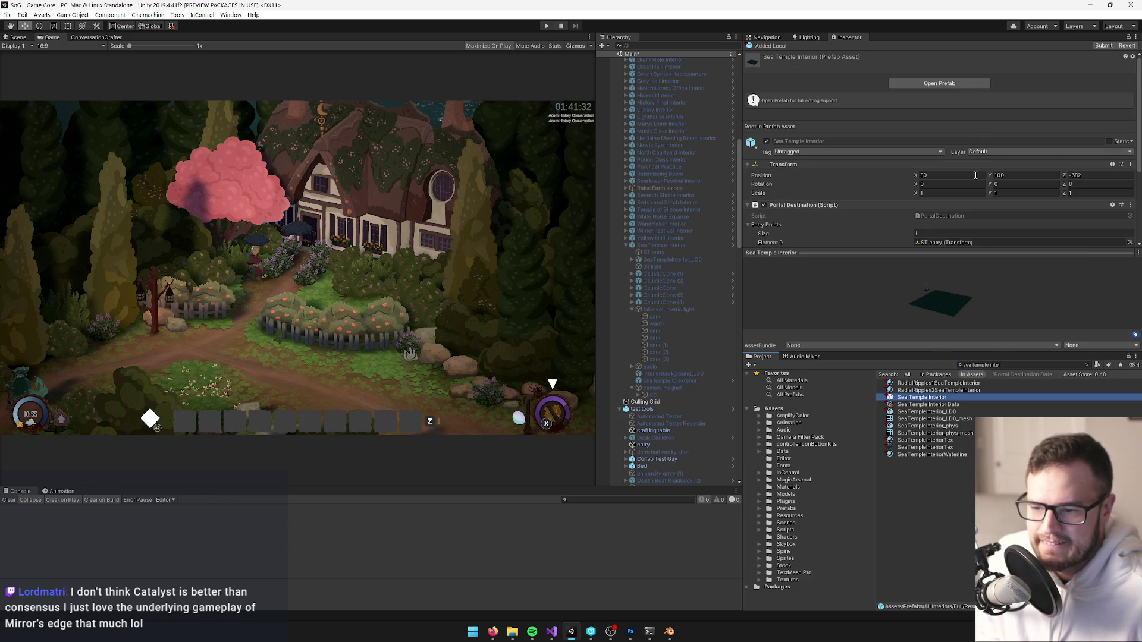
pyautogui.click(955, 87)
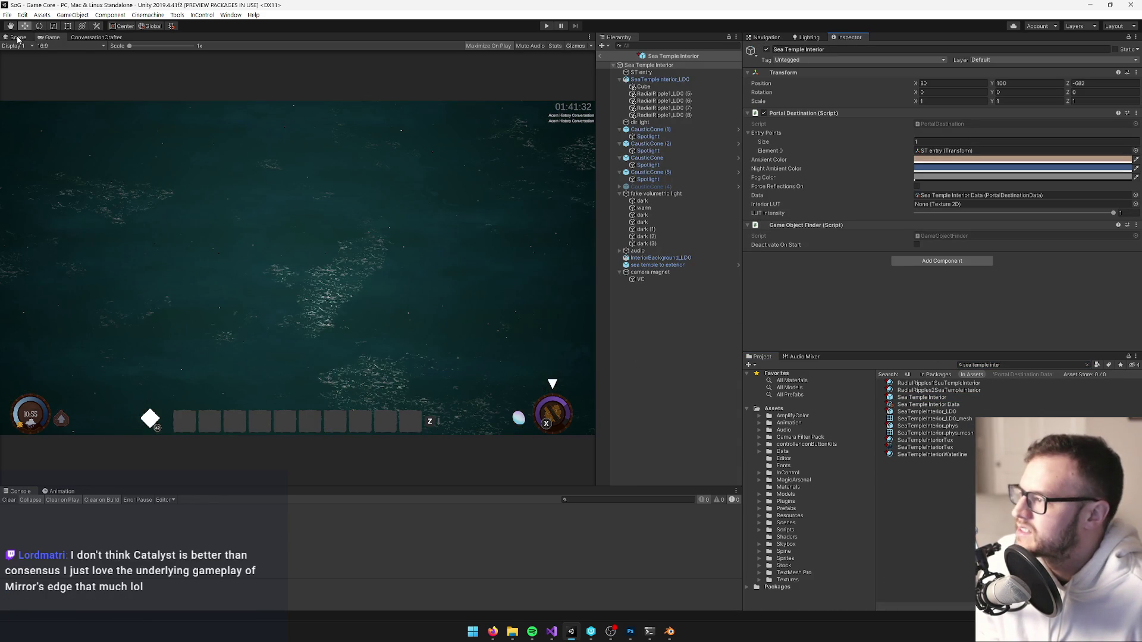
# Show the prefab in the Scene view and orbit in toward the temple dome.
pyautogui.click(18, 37)
pyautogui.moveTo(380, 314); pyautogui.dragTo(354, 119)
pyautogui.click(640, 122)
pyautogui.click(654, 73)
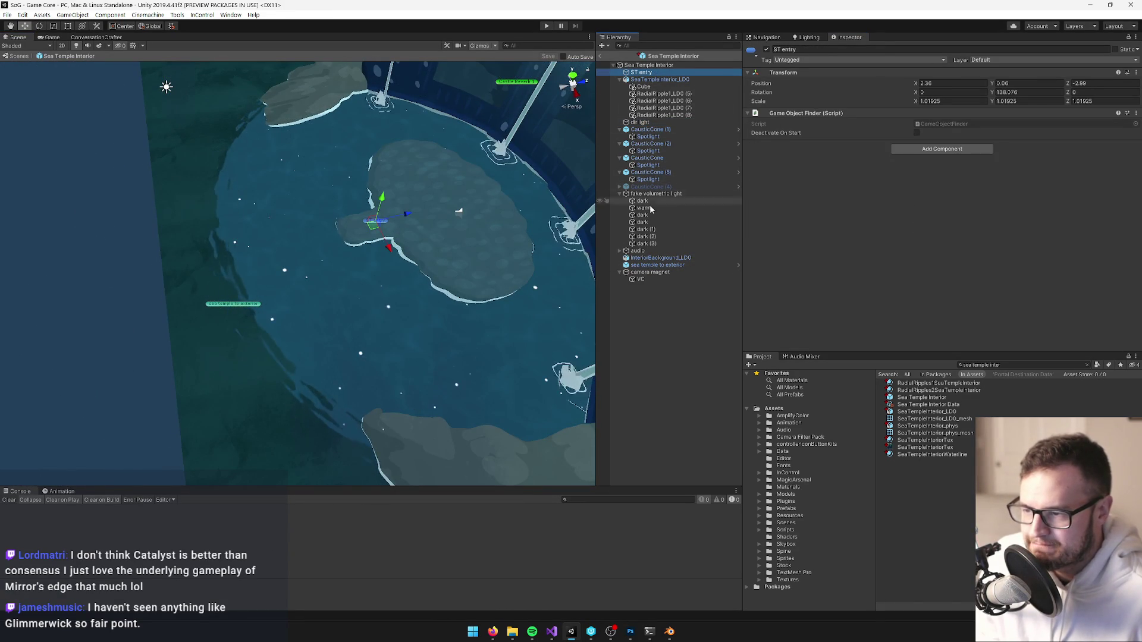
pyautogui.moveTo(327, 294); pyautogui.dragTo(260, 294)
# Move the sea temple to exterior portal to X 2.82, Z -6.75 and turn it about 3 degrees.
pyautogui.click(256, 290)
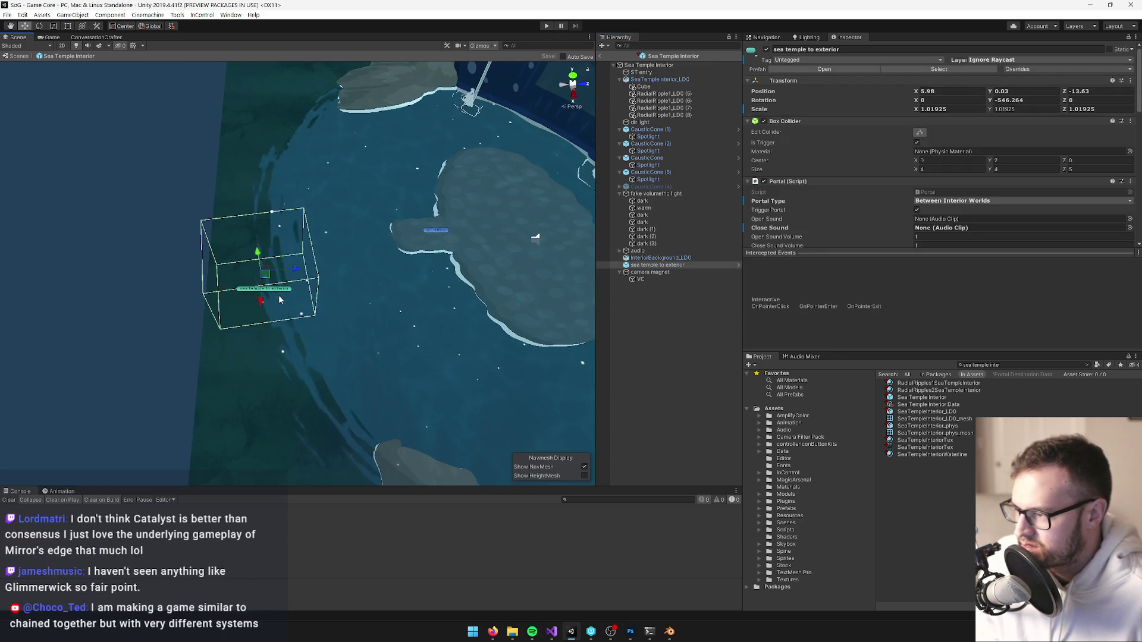
pyautogui.moveTo(257, 278); pyautogui.dragTo(381, 237)
pyautogui.scroll(10, 379, 236)
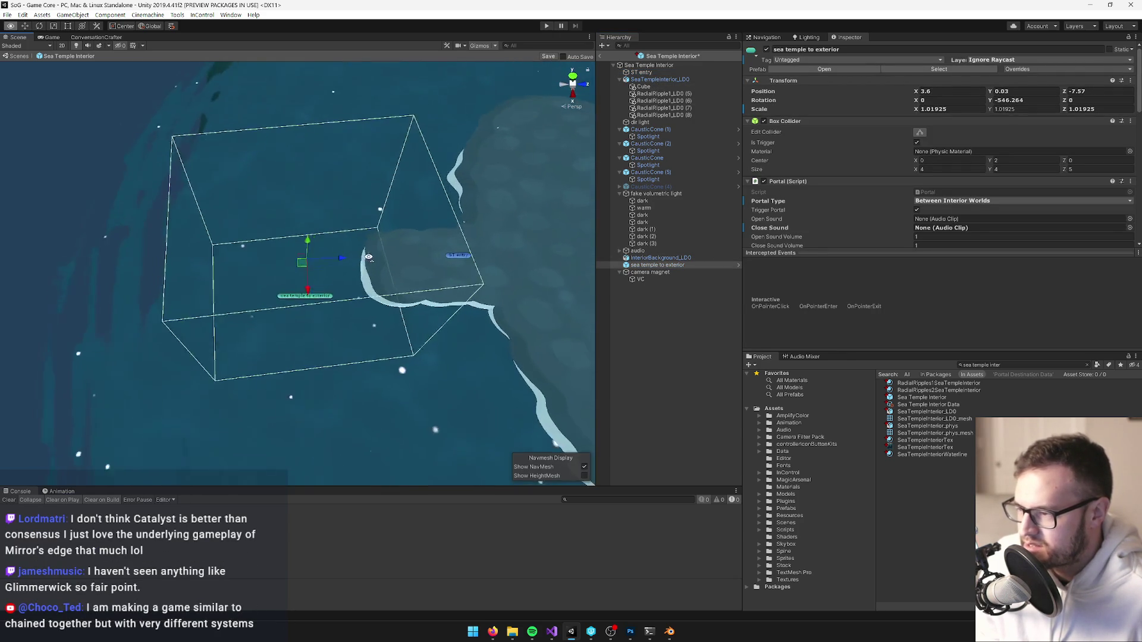
pyautogui.moveTo(192, 239)
pyautogui.mouseDown()
pyautogui.moveTo(161, 195)
pyautogui.moveTo(174, 197)
pyautogui.mouseUp()
pyautogui.press('e')
pyautogui.press('f')
pyautogui.press('w')
pyautogui.moveTo(326, 157)
pyautogui.mouseDown()
pyautogui.moveTo(350, 172)
pyautogui.moveTo(297, 179)
pyautogui.mouseUp()
pyautogui.scroll(-3, 931, 149)
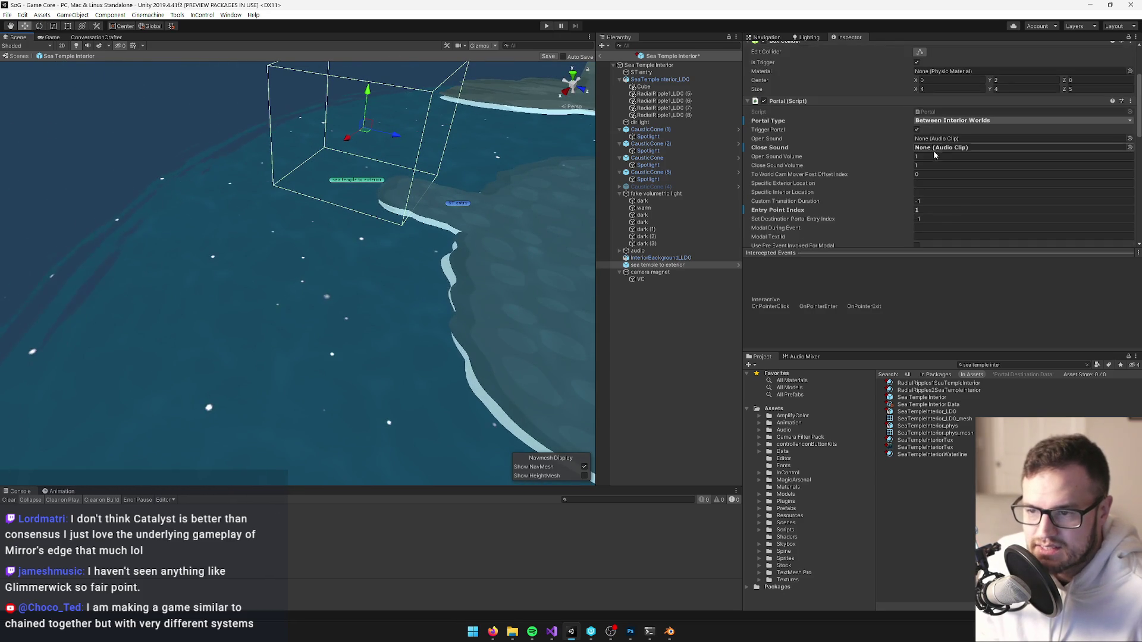
# Set the portal type to To Exterior World and clear From World Name.
pyautogui.click(963, 121)
pyautogui.click(966, 142)
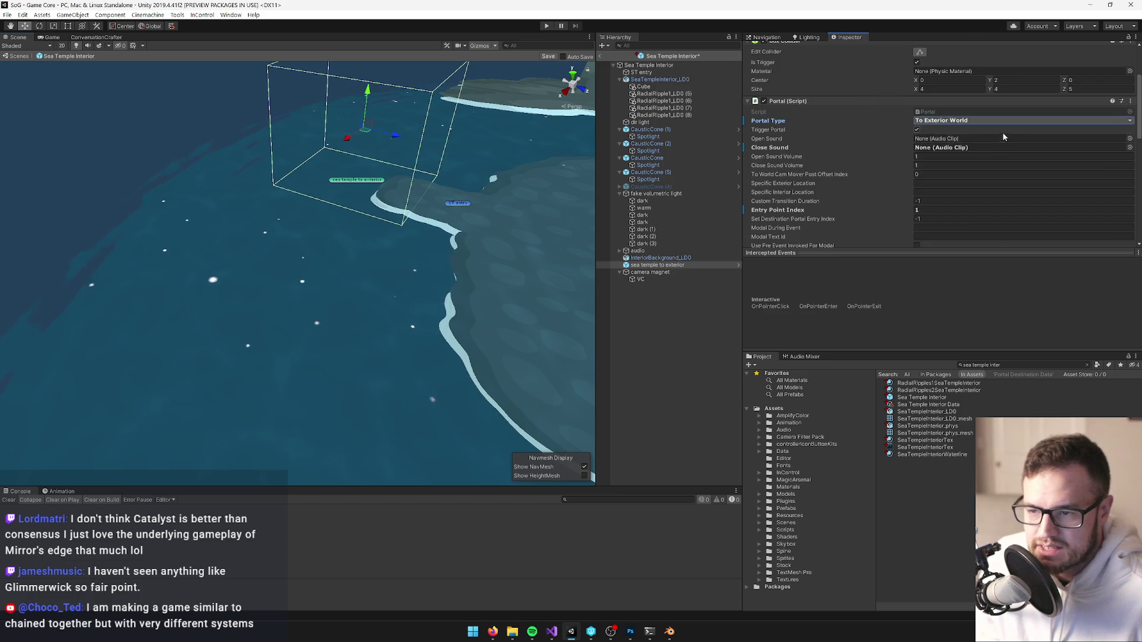
pyautogui.scroll(-6, 975, 146)
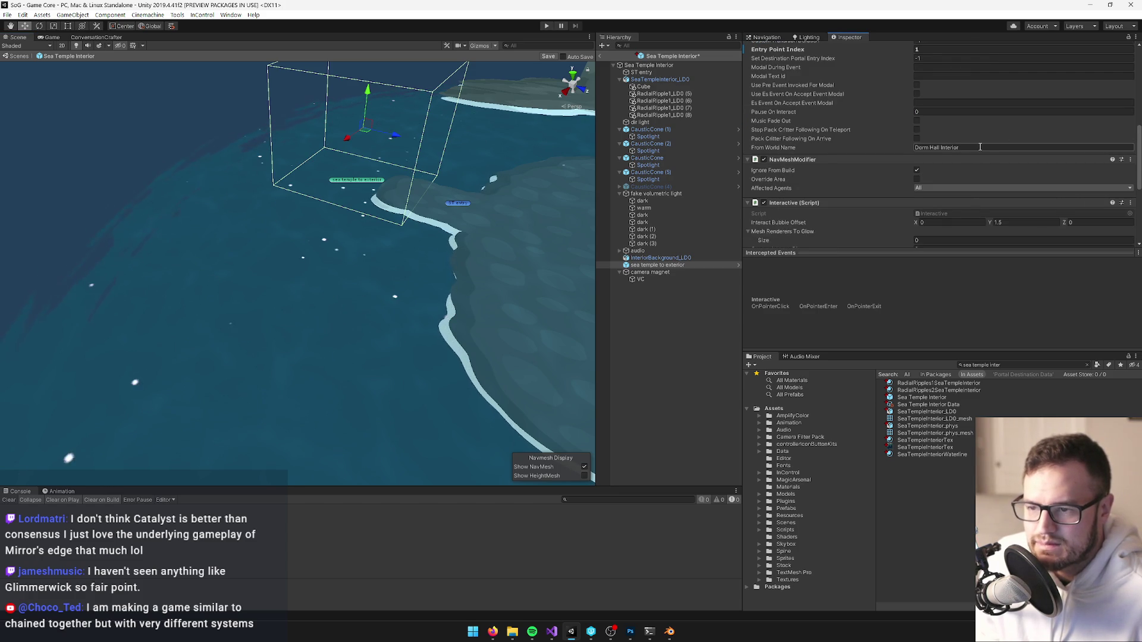
pyautogui.click(980, 147)
pyautogui.press('BackSpace')
pyautogui.scroll(5, 961, 140)
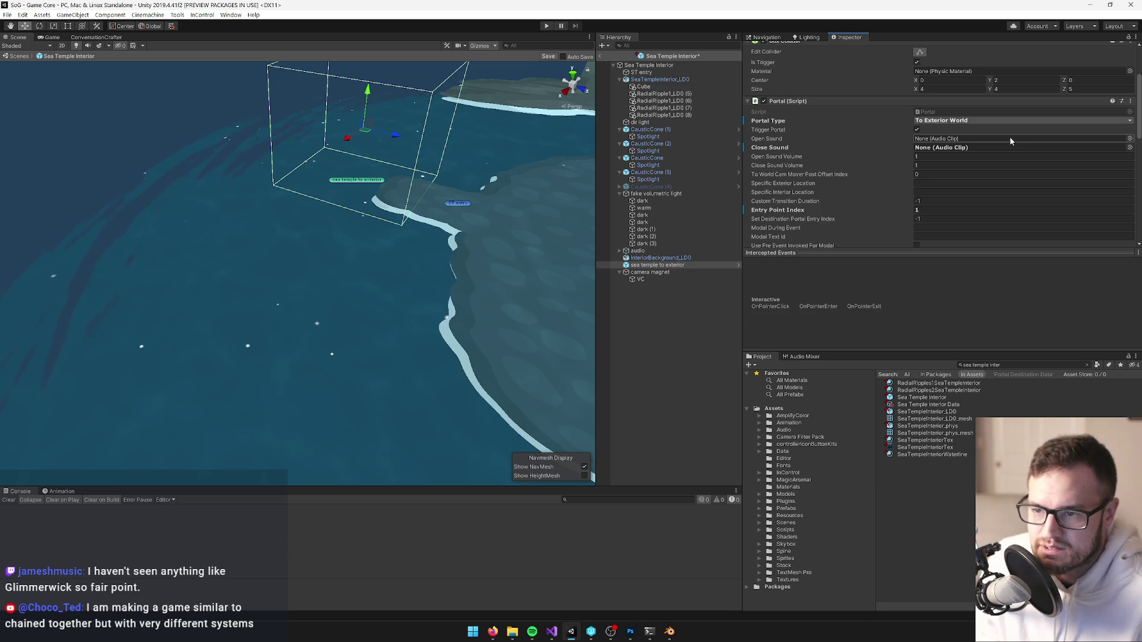
# Recheck that the portal type stays To Exterior World, then frame the portal box.
pyautogui.click(969, 120)
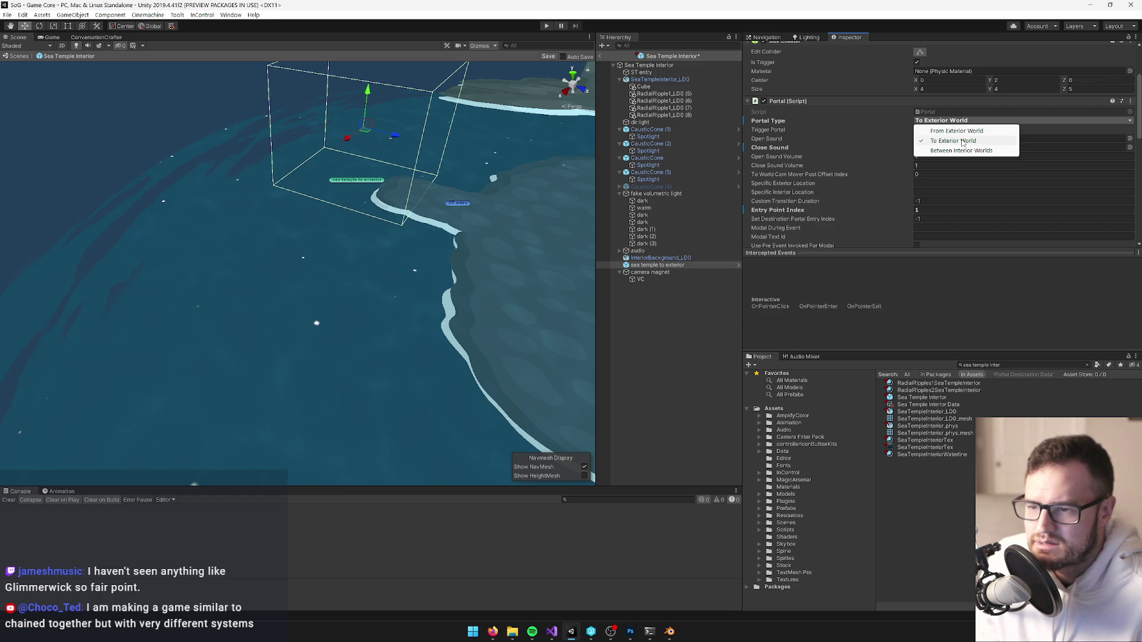
pyautogui.click(962, 143)
pyautogui.scroll(-5, 975, 130)
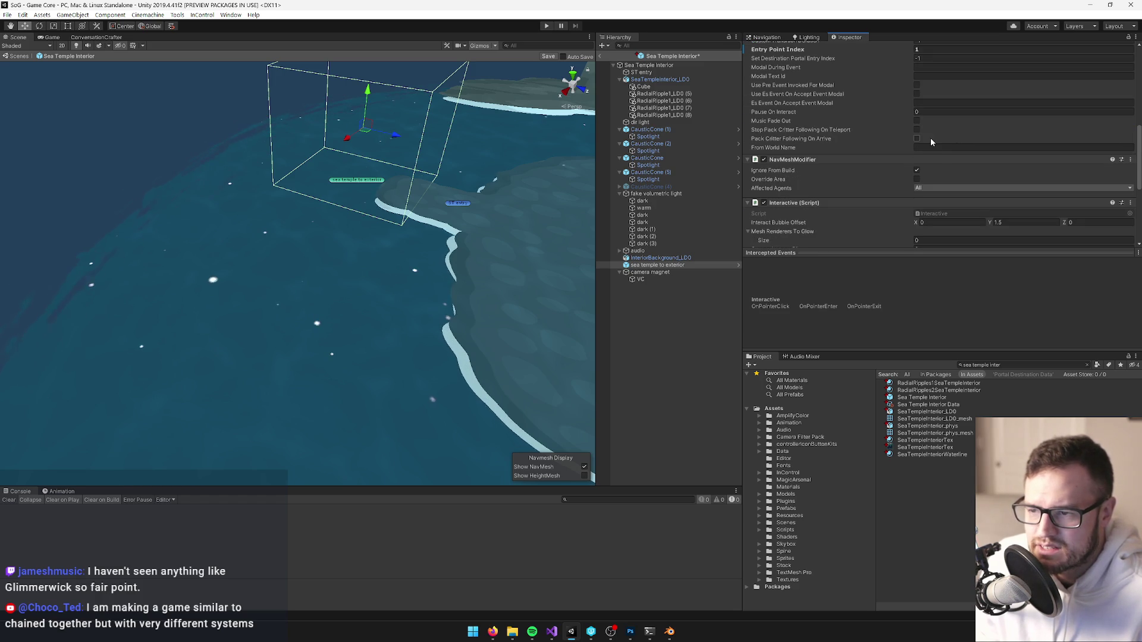
pyautogui.scroll(5, 895, 131)
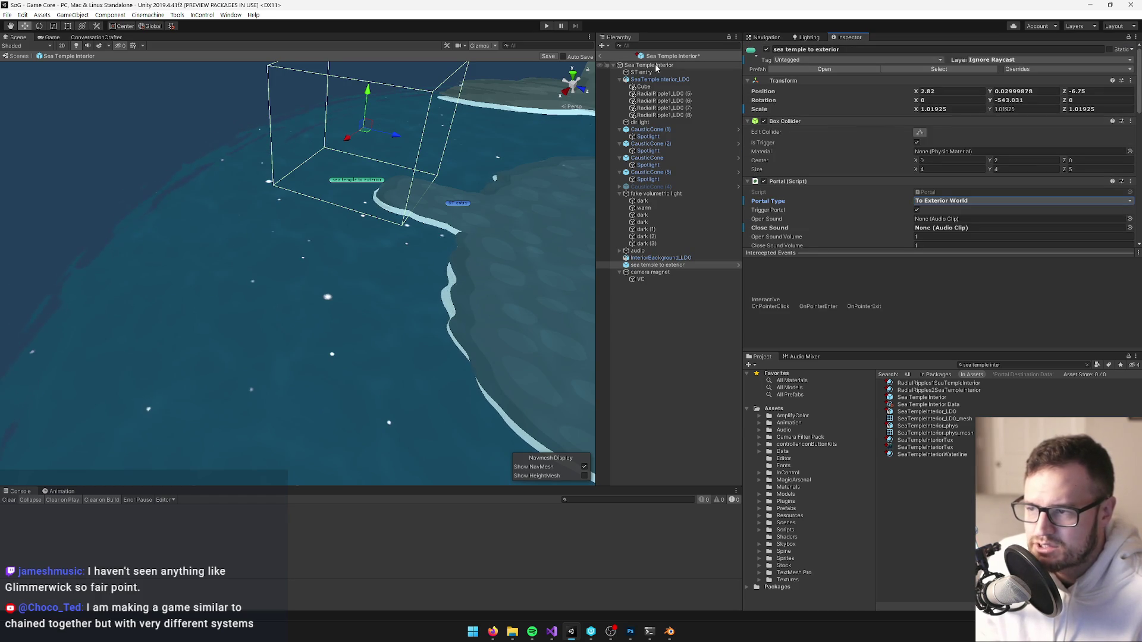
pyautogui.scroll(-8, 922, 119)
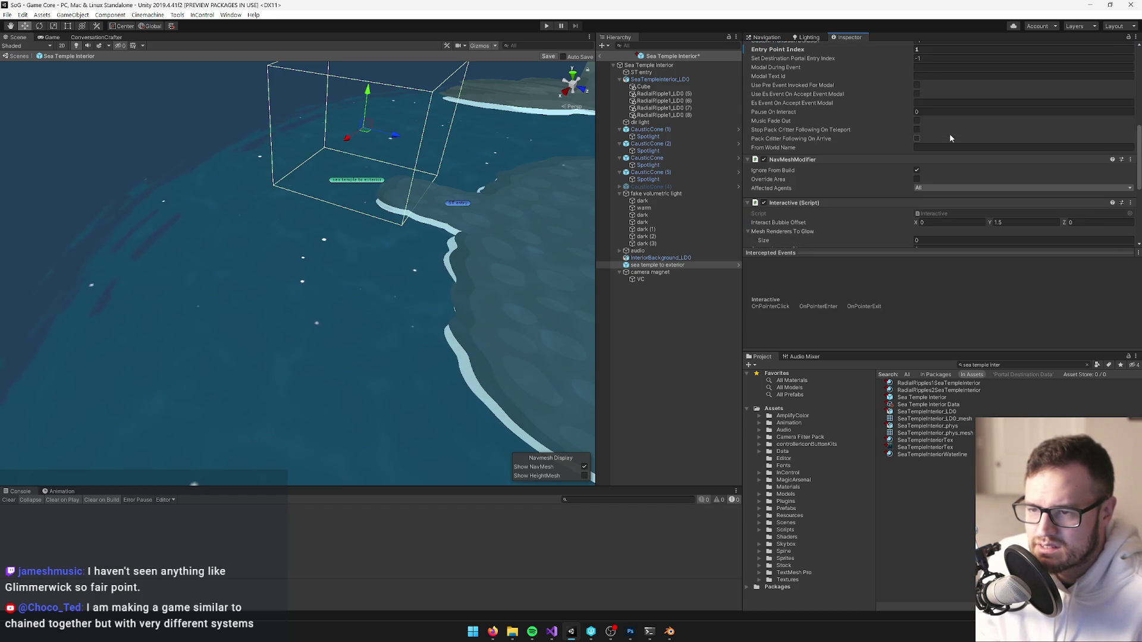
pyautogui.scroll(5, 948, 134)
pyautogui.press('f')
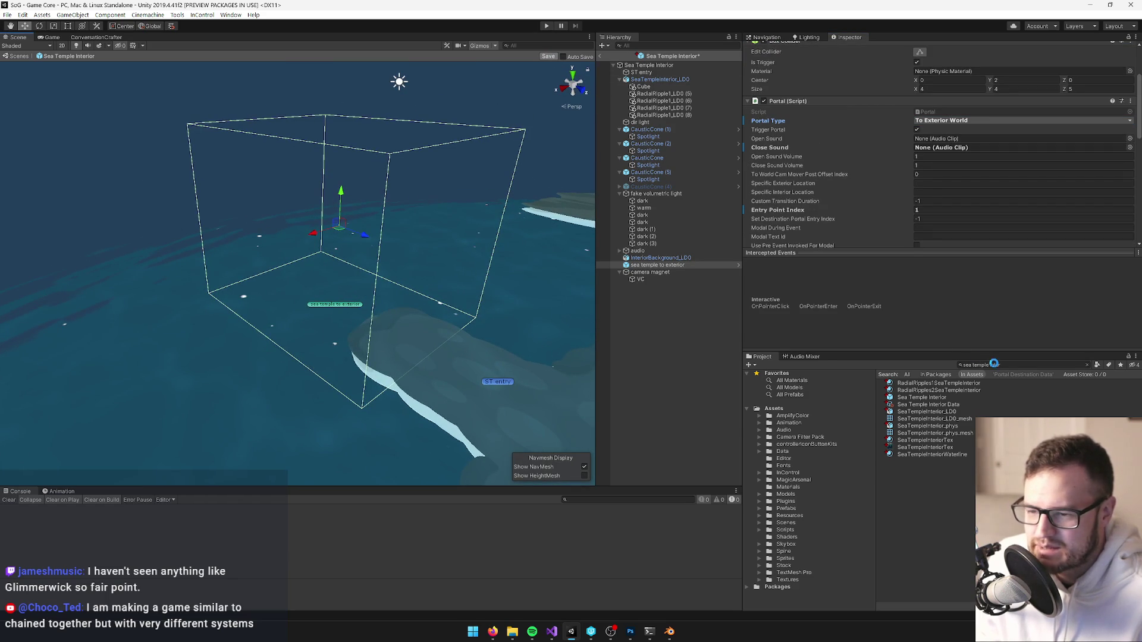
# Search for 'great h' and open the Great Hall Interior prefab, briefly checking the web browser.
pyautogui.click(1005, 365)
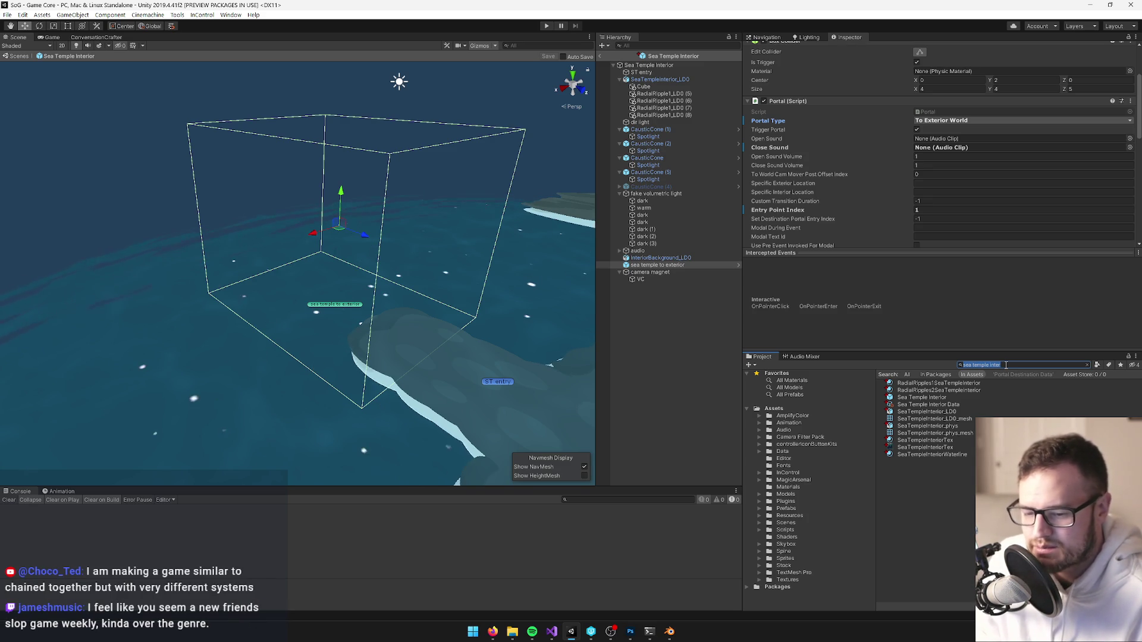
pyautogui.write('gr')
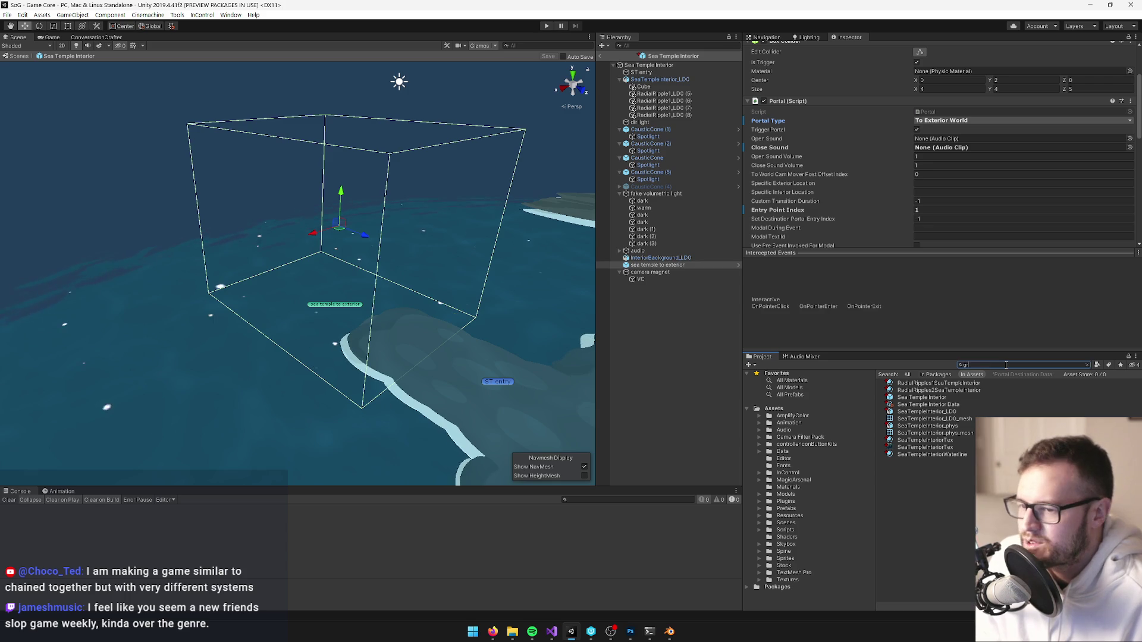
pyautogui.write('eat hall int')
pyautogui.click(949, 383)
pyautogui.click(939, 83)
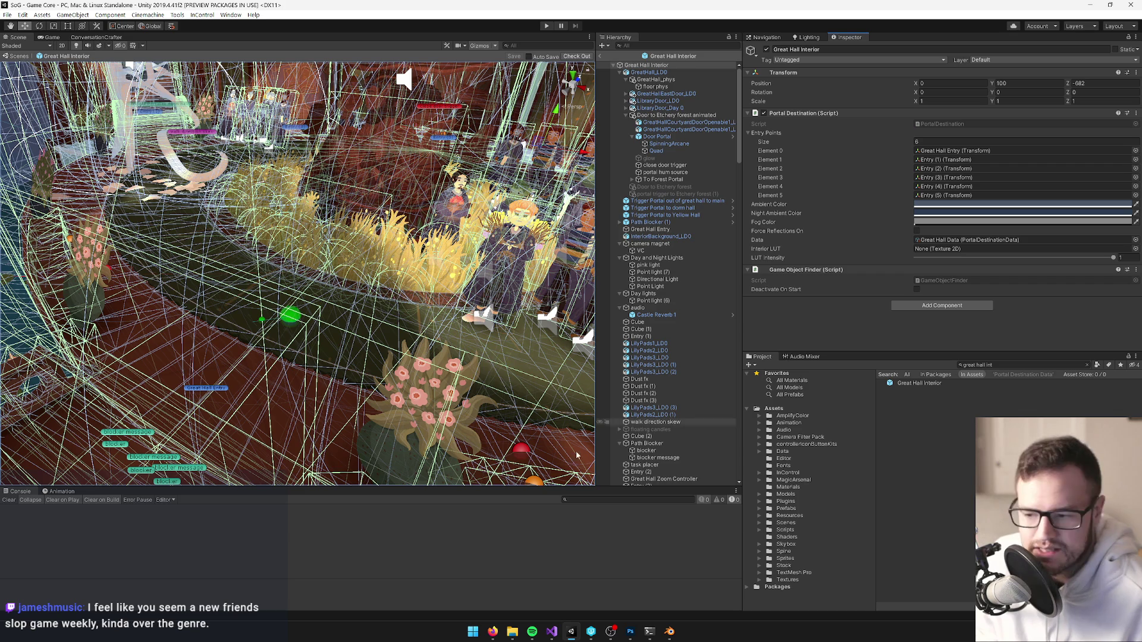
pyautogui.click(492, 632)
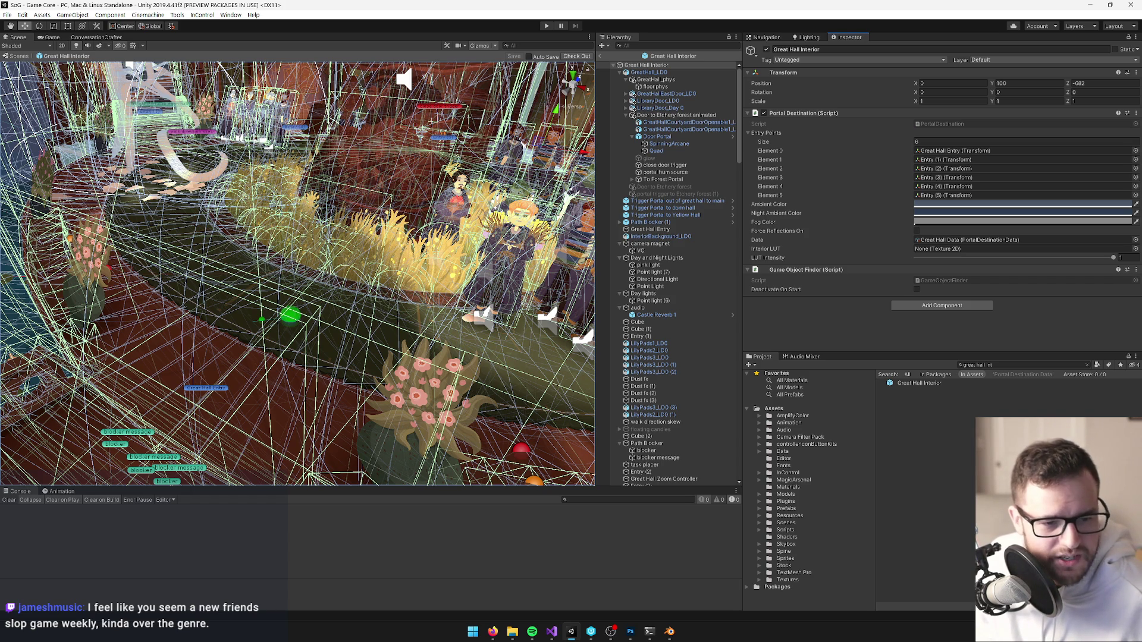
pyautogui.hotkey('alt', 'Tab')
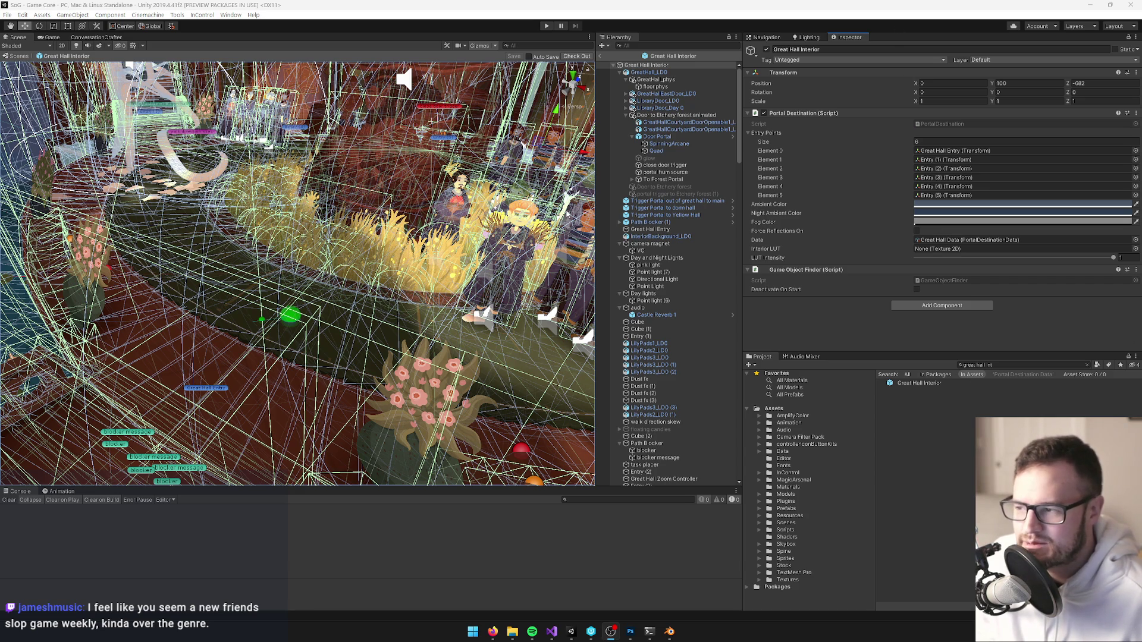
# Orbit around the Great Hall and select the portal trigger leading out to the main world.
pyautogui.moveTo(381, 262); pyautogui.dragTo(280, 291)
pyautogui.moveTo(420, 321); pyautogui.dragTo(309, 339)
pyautogui.scroll(5, 297, 333)
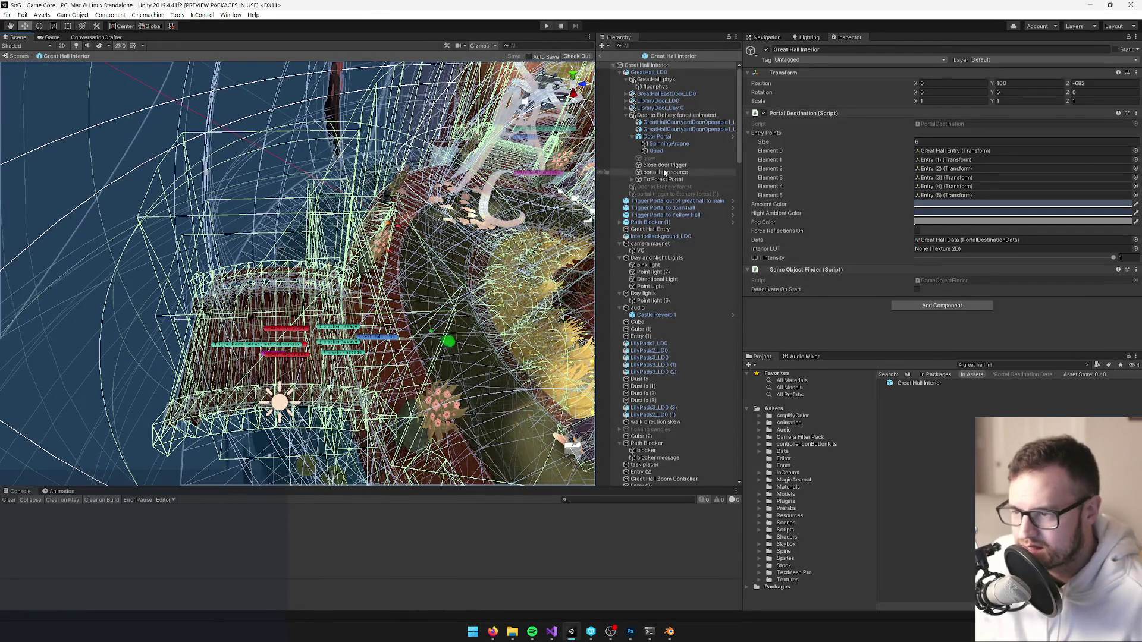
pyautogui.moveTo(512, 185)
pyautogui.mouseDown()
pyautogui.moveTo(358, 303)
pyautogui.moveTo(589, 178)
pyautogui.mouseUp()
pyautogui.click(357, 303)
pyautogui.scroll(-5, 800, 87)
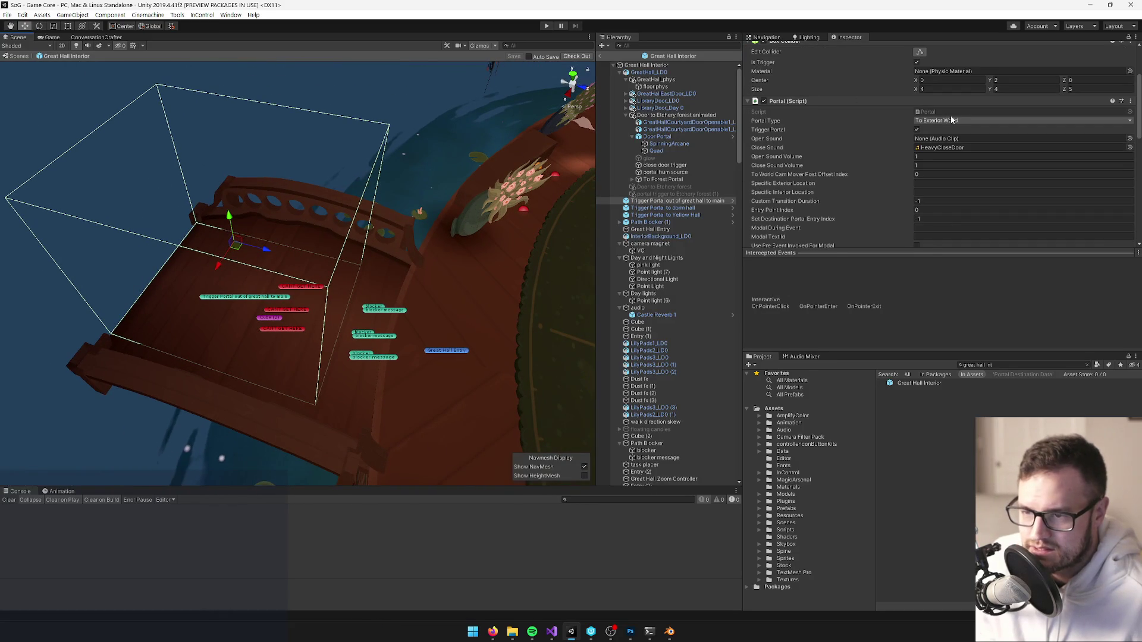
pyautogui.scroll(-3, 951, 127)
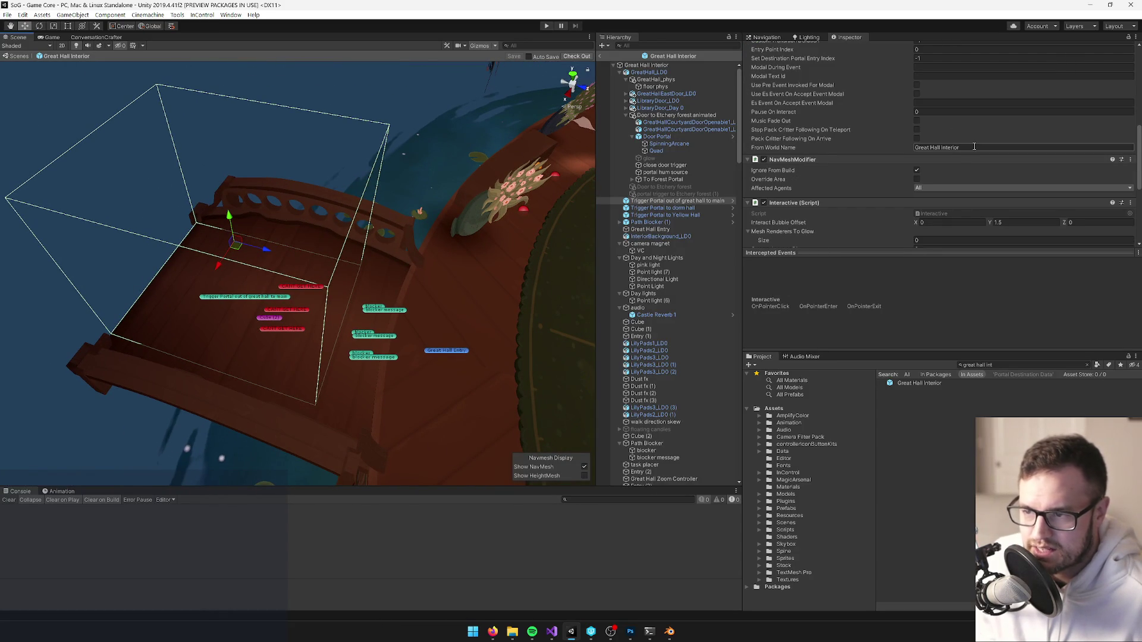
pyautogui.moveTo(390, 237); pyautogui.dragTo(286, 261)
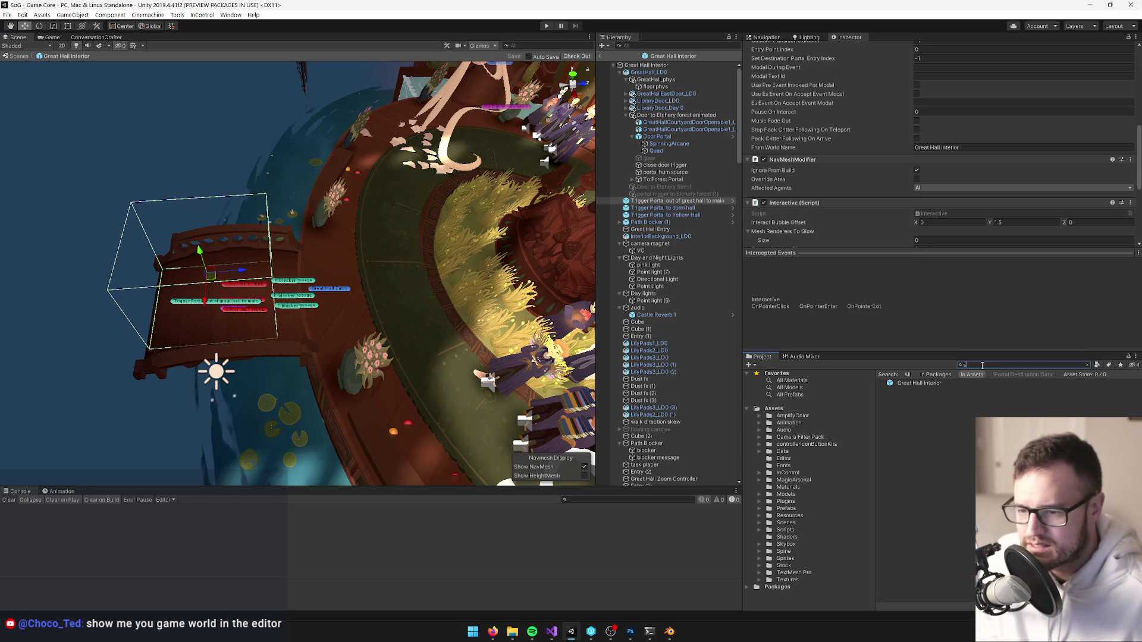
# Search for 'sea temple int' and open the Sea Temple Interior prefab.
pyautogui.write('sea temple int')
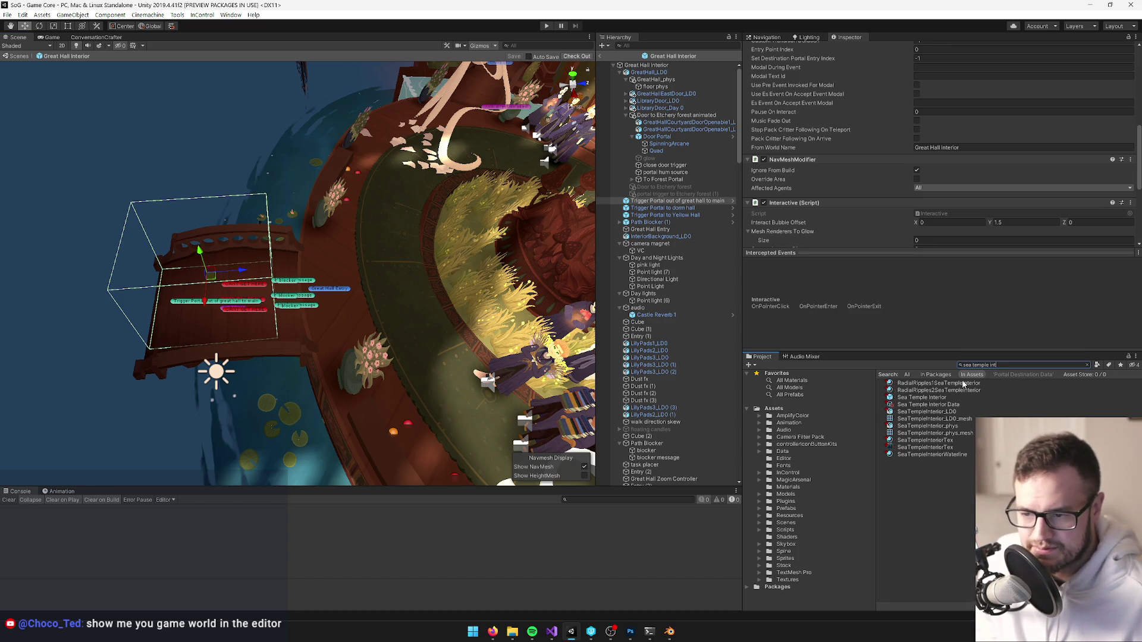
pyautogui.click(934, 398)
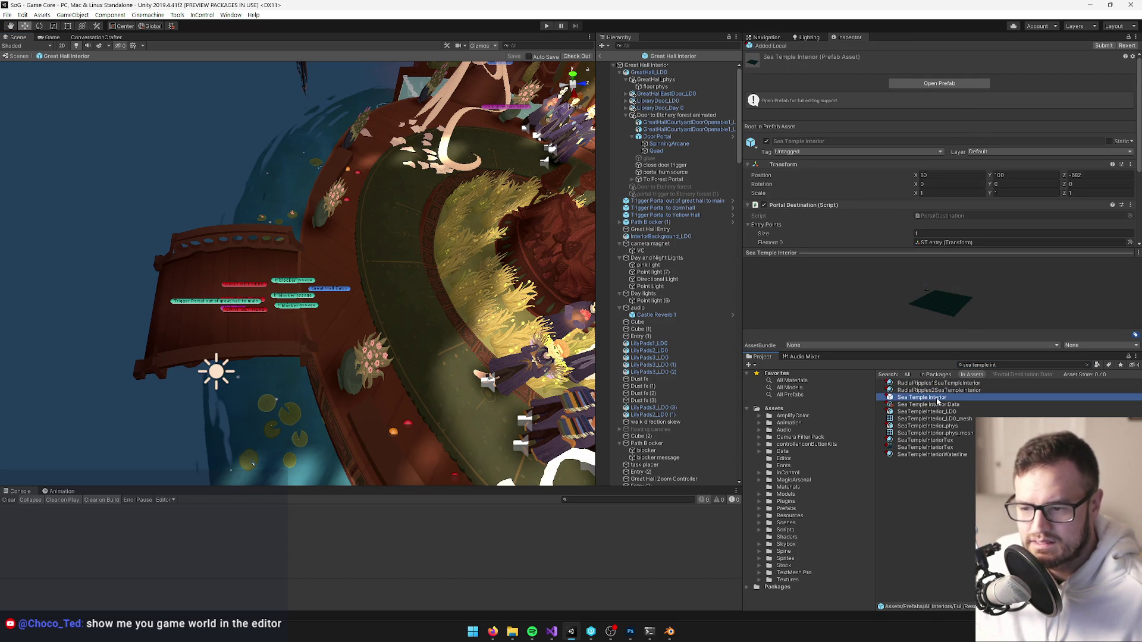
pyautogui.click(940, 83)
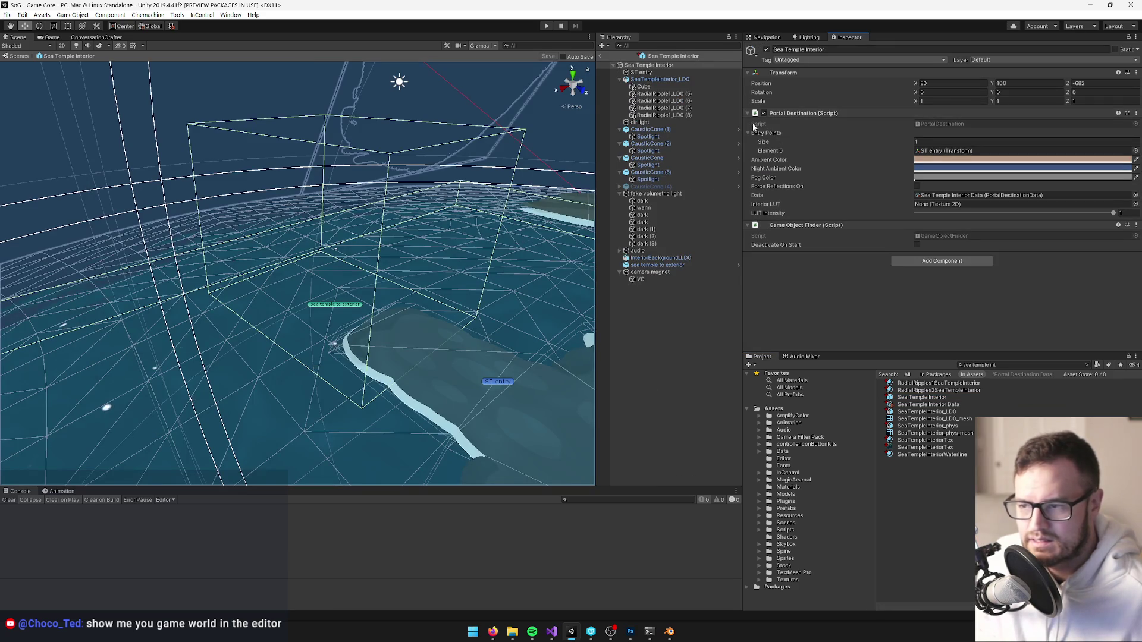
# Set the sea temple to exterior portal's From World Name to Sea Temple Interior.
pyautogui.click(342, 306)
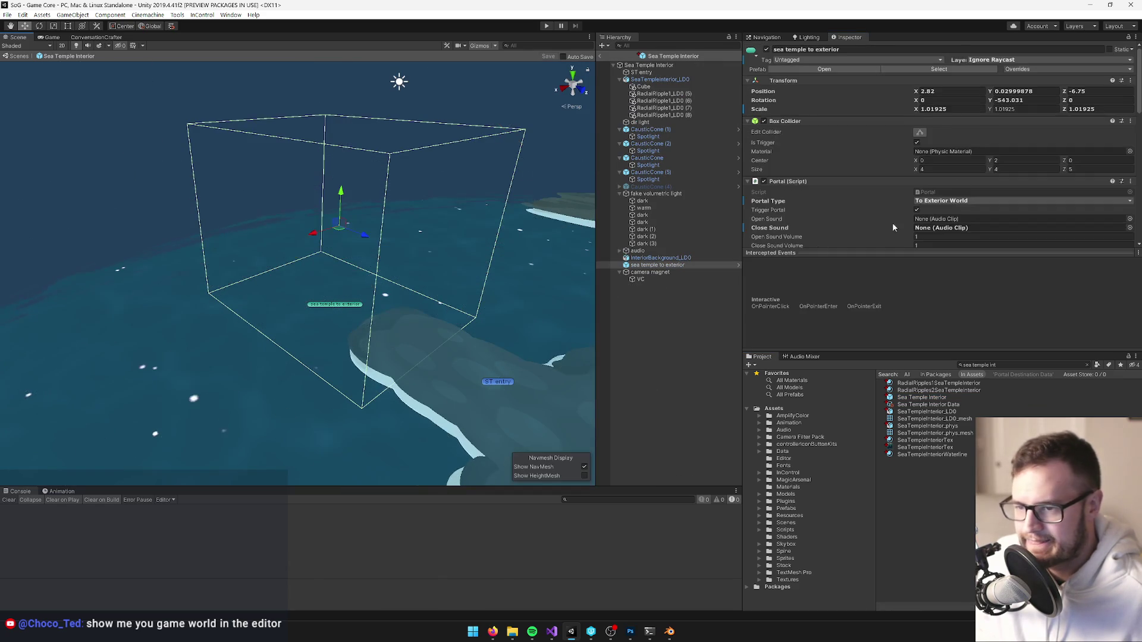
pyautogui.scroll(-10, 954, 178)
pyautogui.scroll(-3, 949, 180)
pyautogui.click(936, 149)
pyautogui.write('Sea Temple Interior')
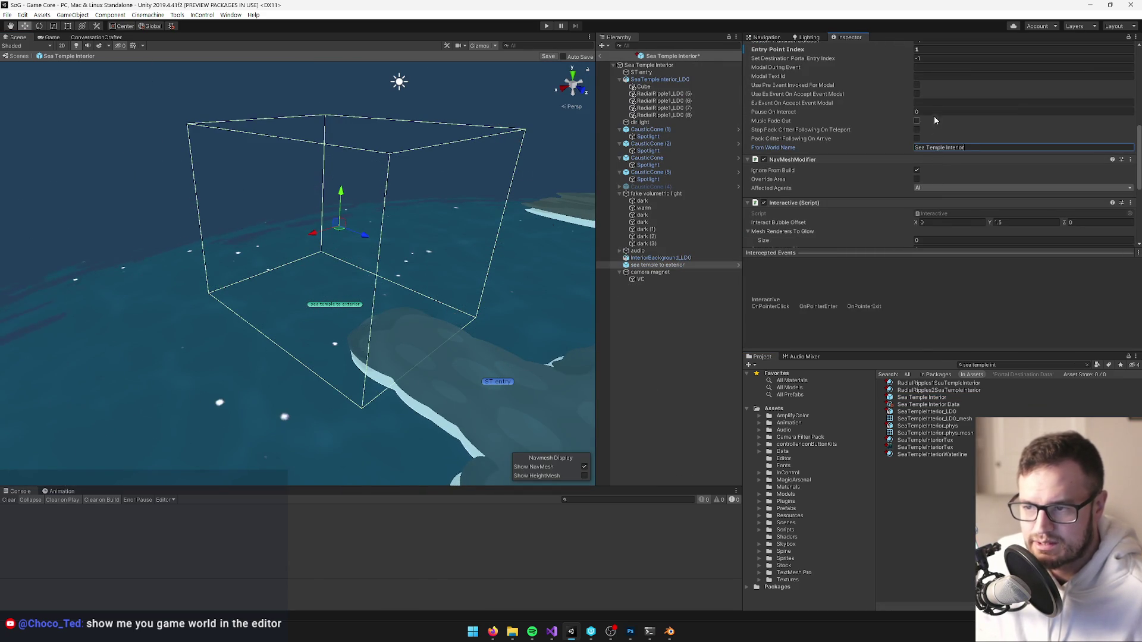
pyautogui.scroll(6, 952, 128)
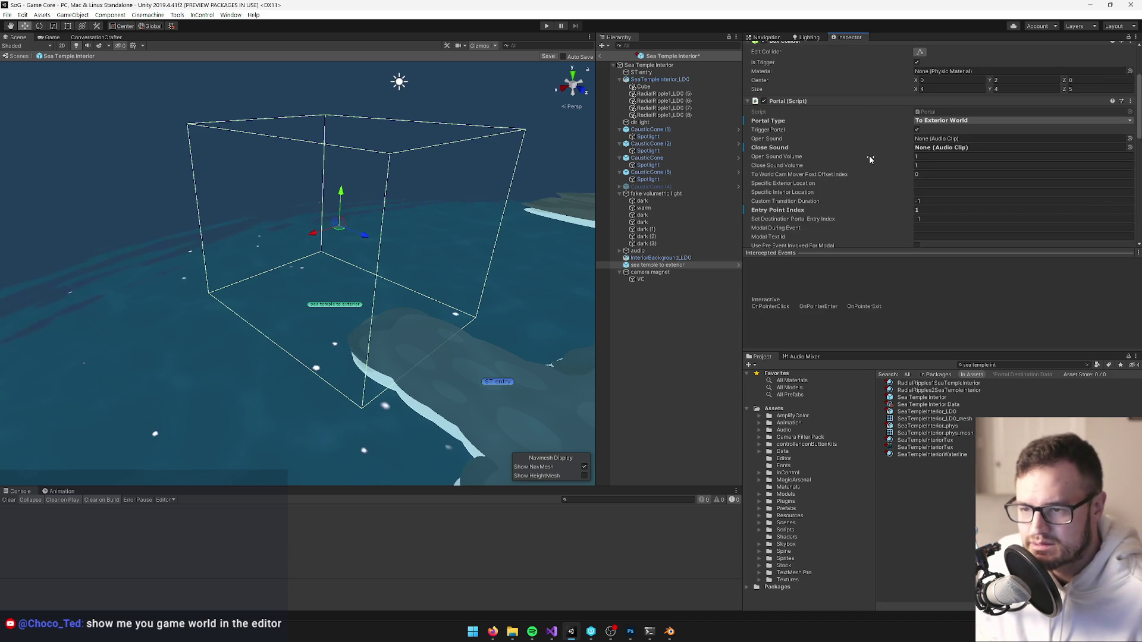
pyautogui.click(926, 210)
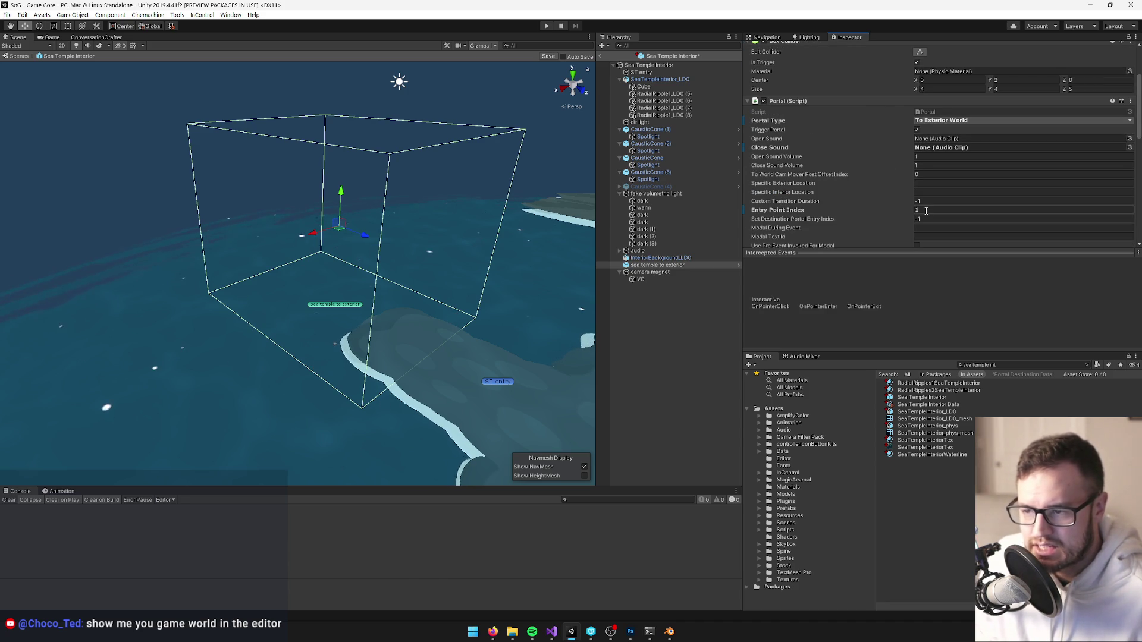
pyautogui.moveTo(571, 220)
pyautogui.mouseDown()
pyautogui.moveTo(478, 226)
pyautogui.moveTo(568, 264)
pyautogui.mouseUp()
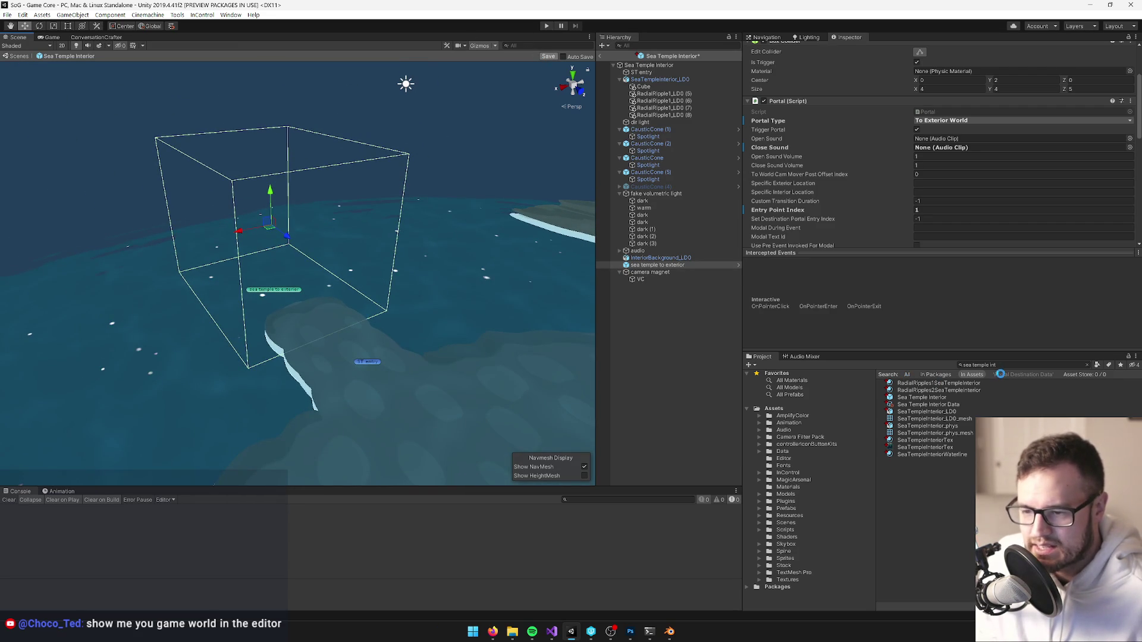
pyautogui.click(1003, 365)
# Narrow the search to 'great hall int' and select the Great Hall Interior prefab.
pyautogui.write('t hall')
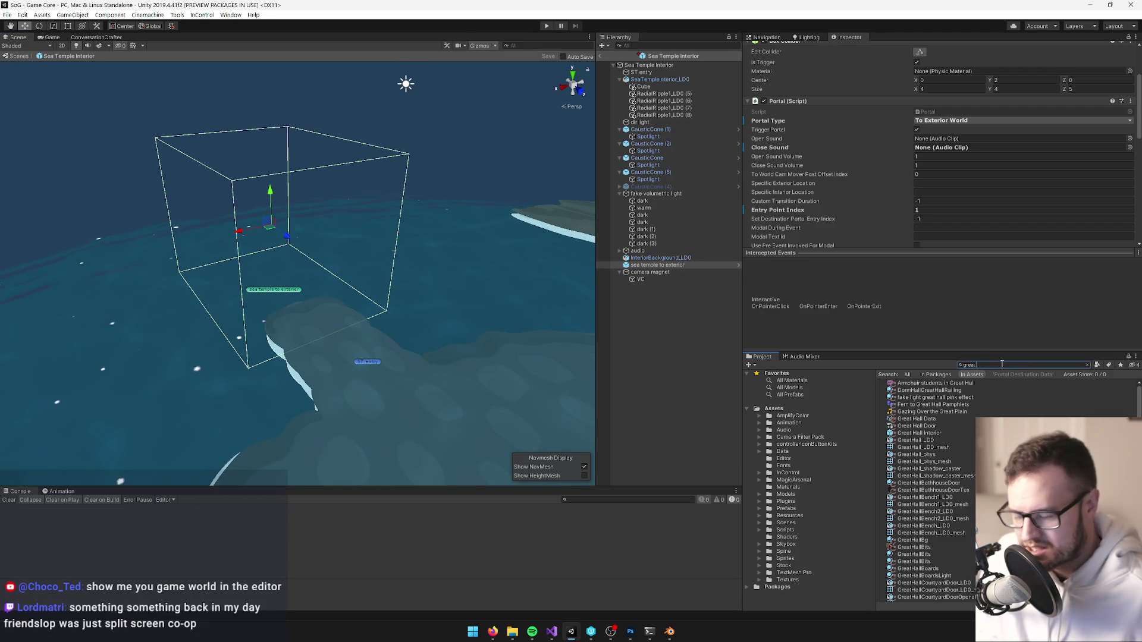
pyautogui.write(' int')
pyautogui.click(975, 383)
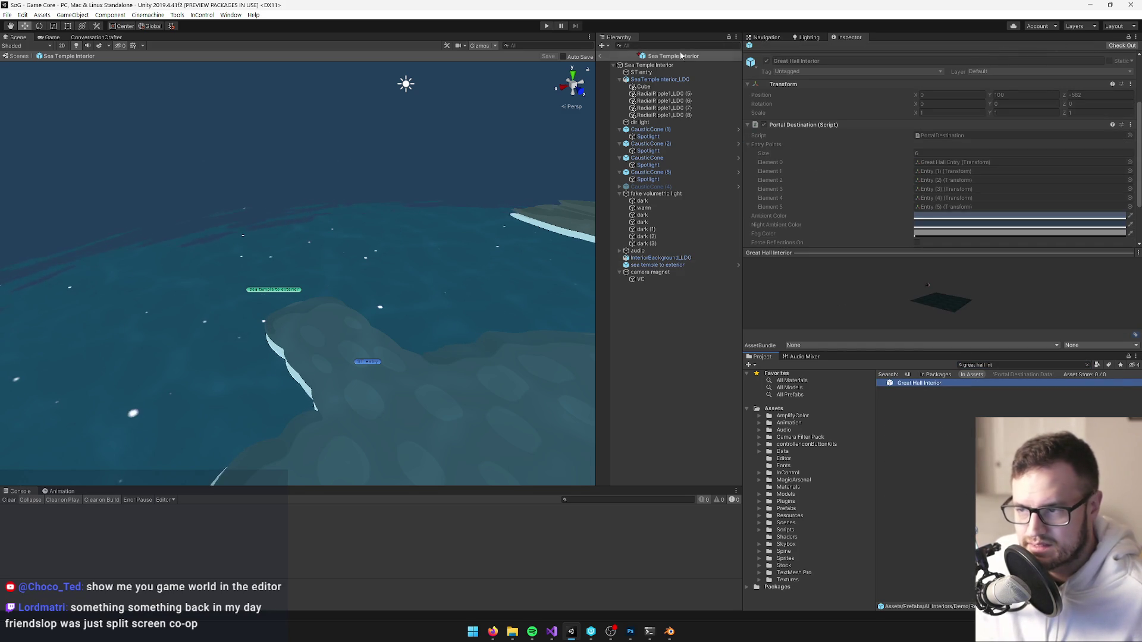
pyautogui.click(923, 393)
pyautogui.click(923, 384)
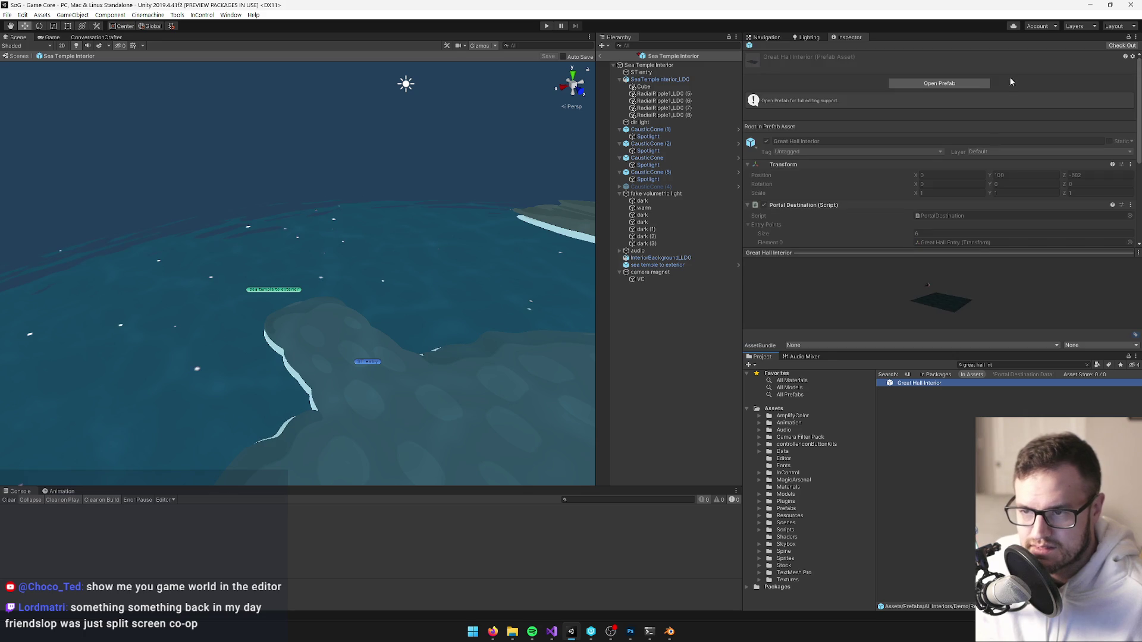
# Open the Great Hall Interior prefab and copy its exit portal's Portal component.
pyautogui.click(942, 84)
pyautogui.doubleClick(666, 201)
pyautogui.scroll(-3, 895, 119)
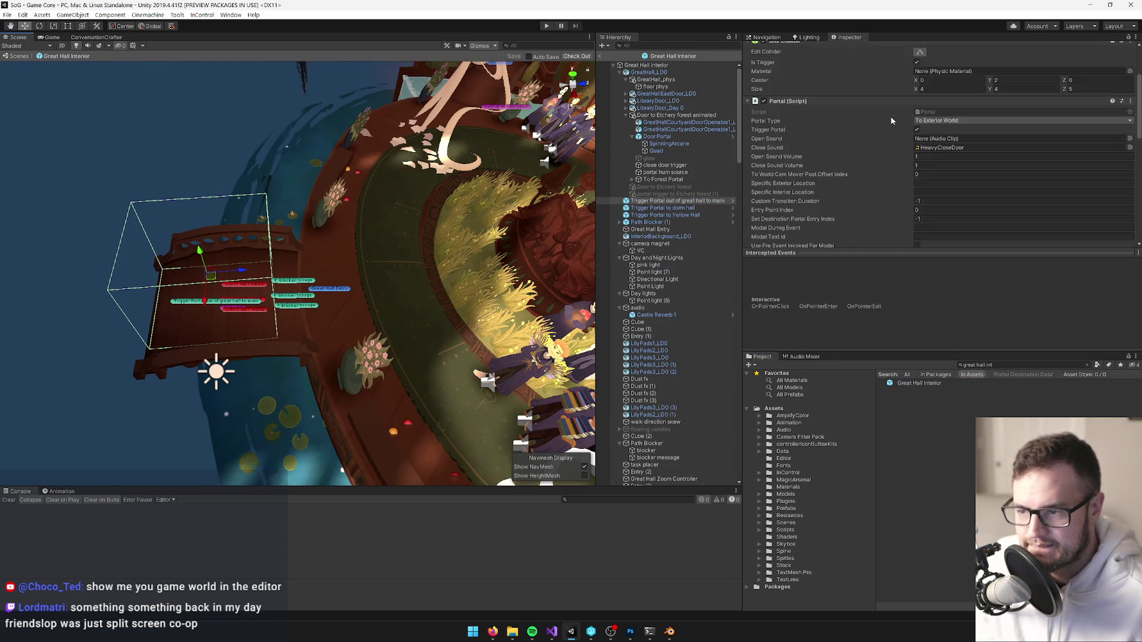
pyautogui.rightClick(813, 101)
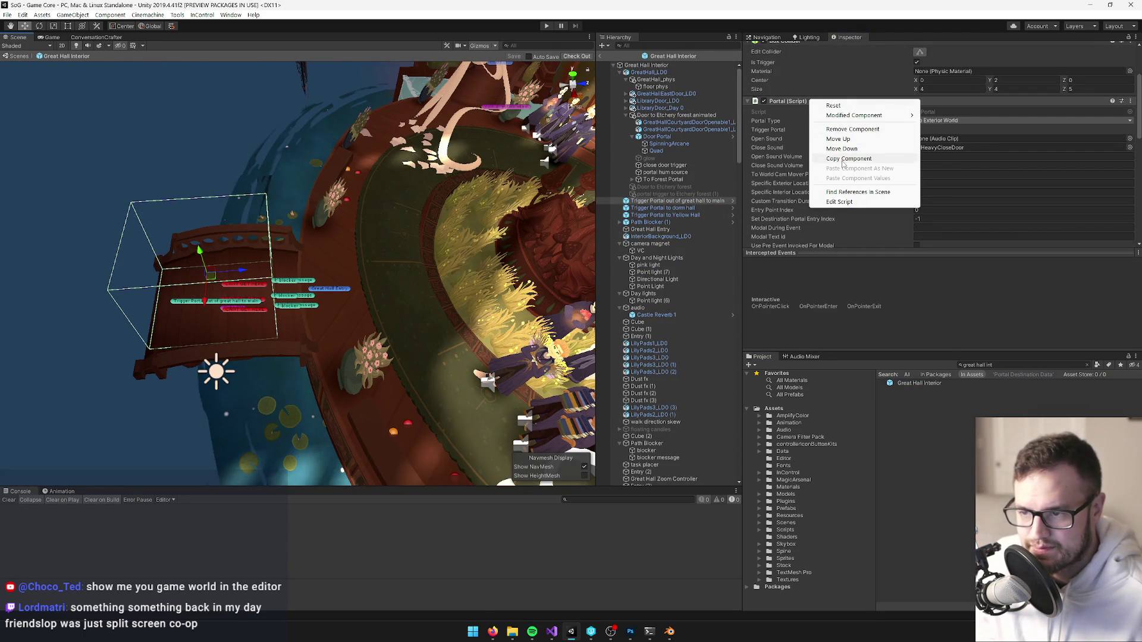
pyautogui.click(853, 159)
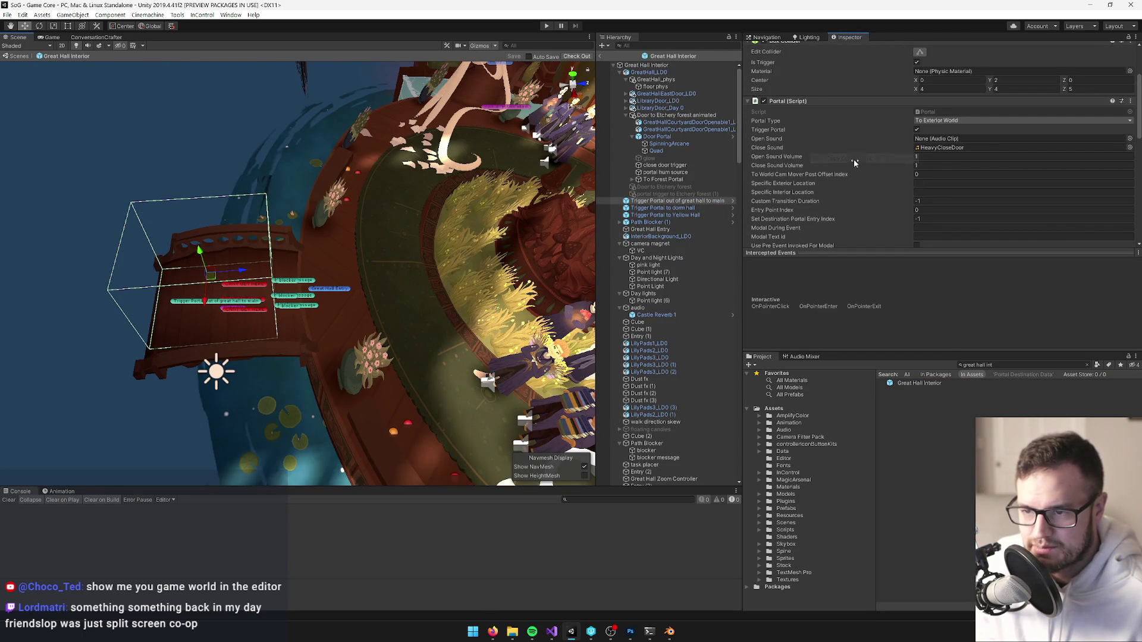
pyautogui.click(938, 209)
pyautogui.scroll(-3, 937, 209)
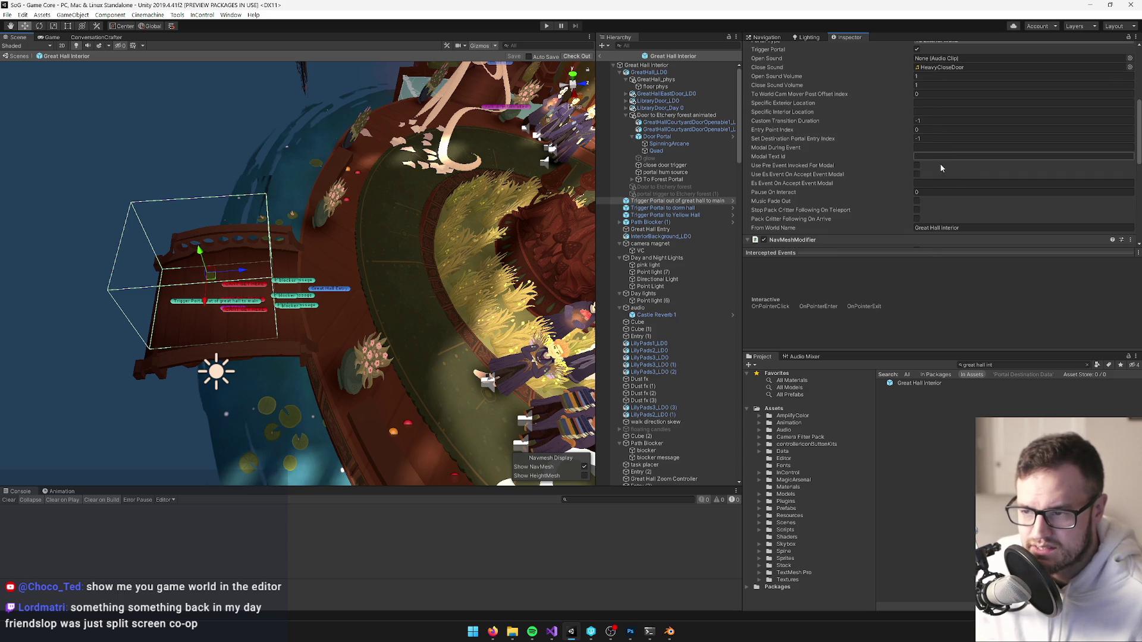
# Search for 'sea temple in' and open the Sea Temple Interior prefab.
pyautogui.click(1031, 364)
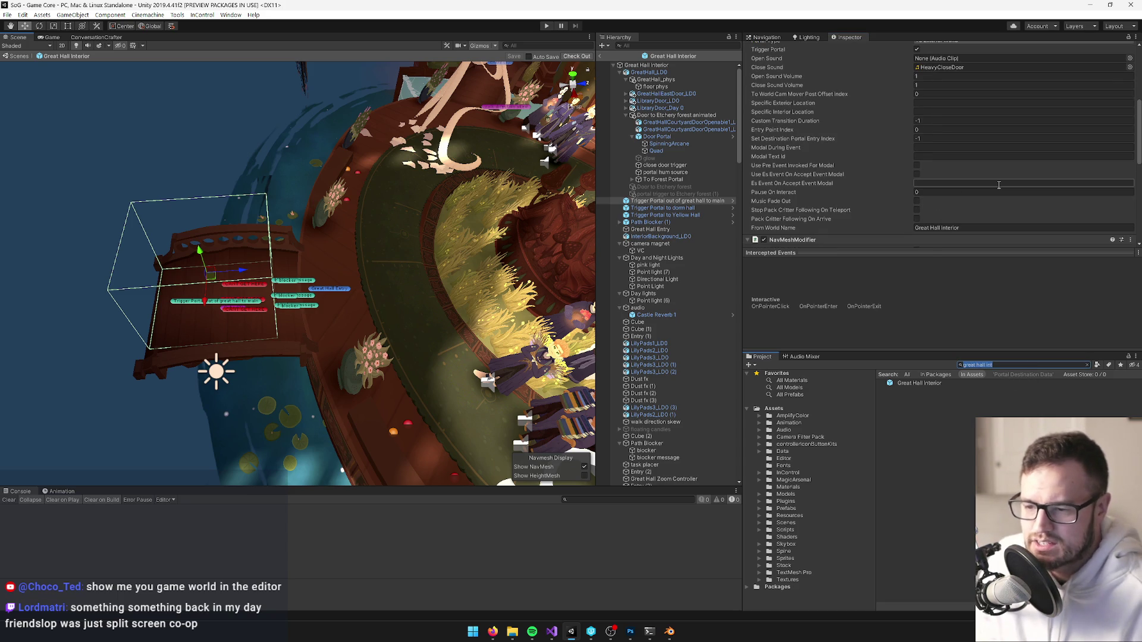
pyautogui.write('sea temple in')
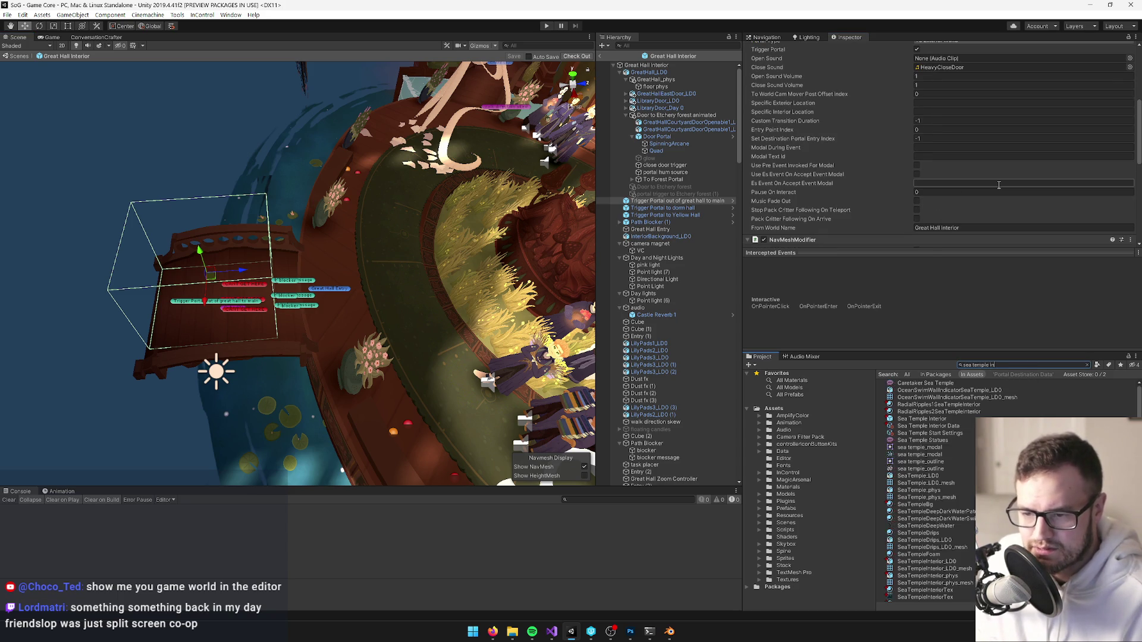
pyautogui.click(923, 412)
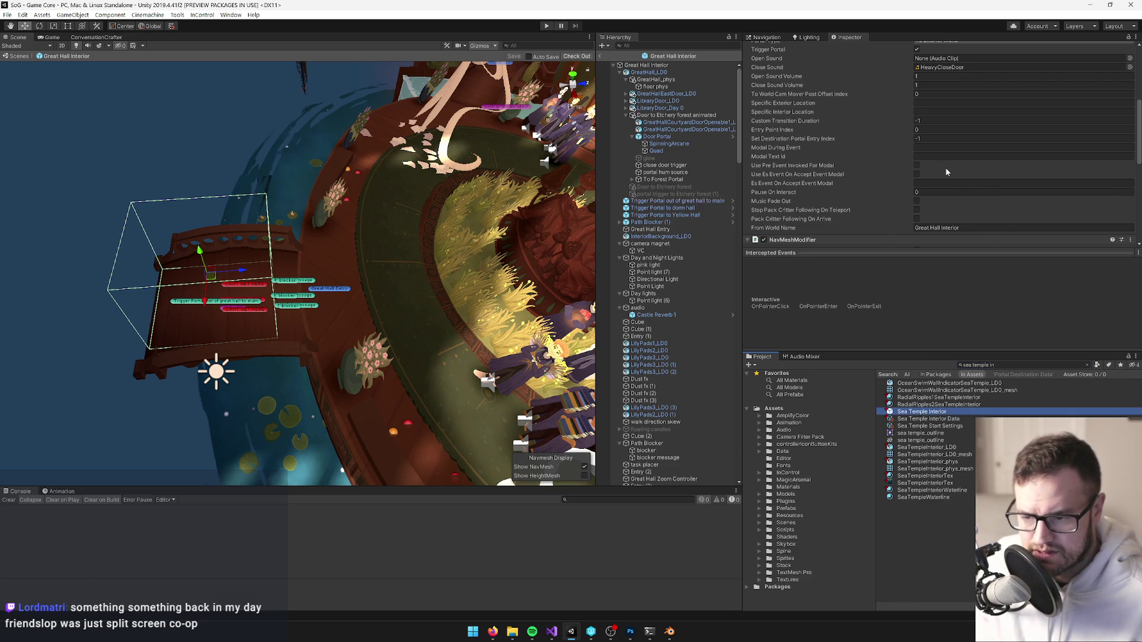
pyautogui.scroll(2, 971, 209)
pyautogui.click(972, 86)
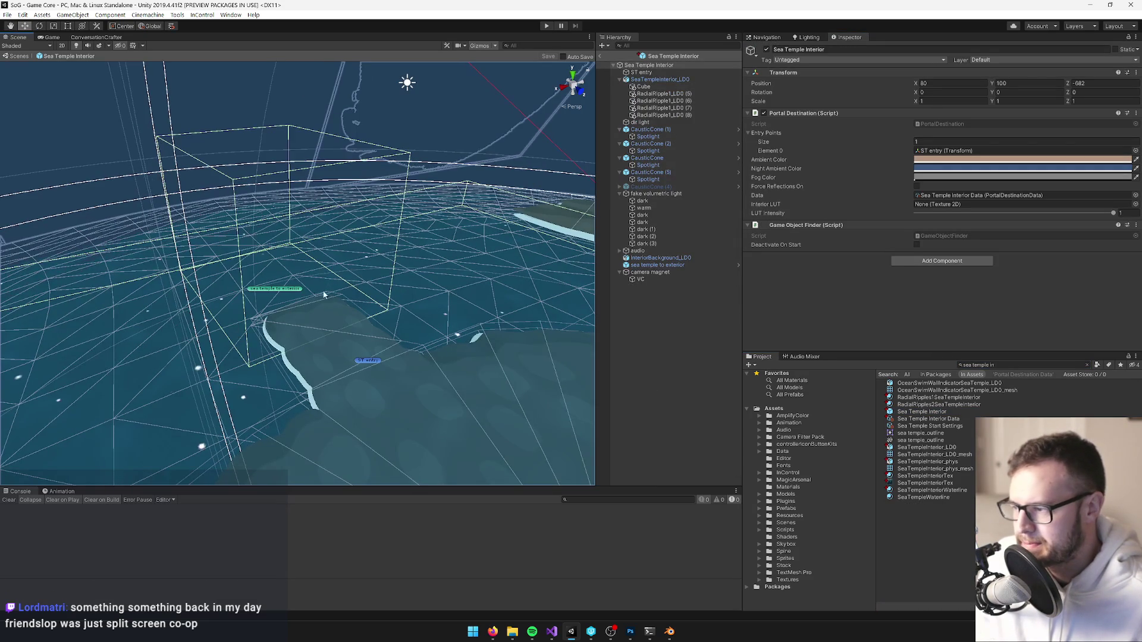
# Set the 'sea temple to exterior' portal's Entry Point Index from 1 to 0.
pyautogui.click(283, 290)
pyautogui.scroll(-3, 897, 162)
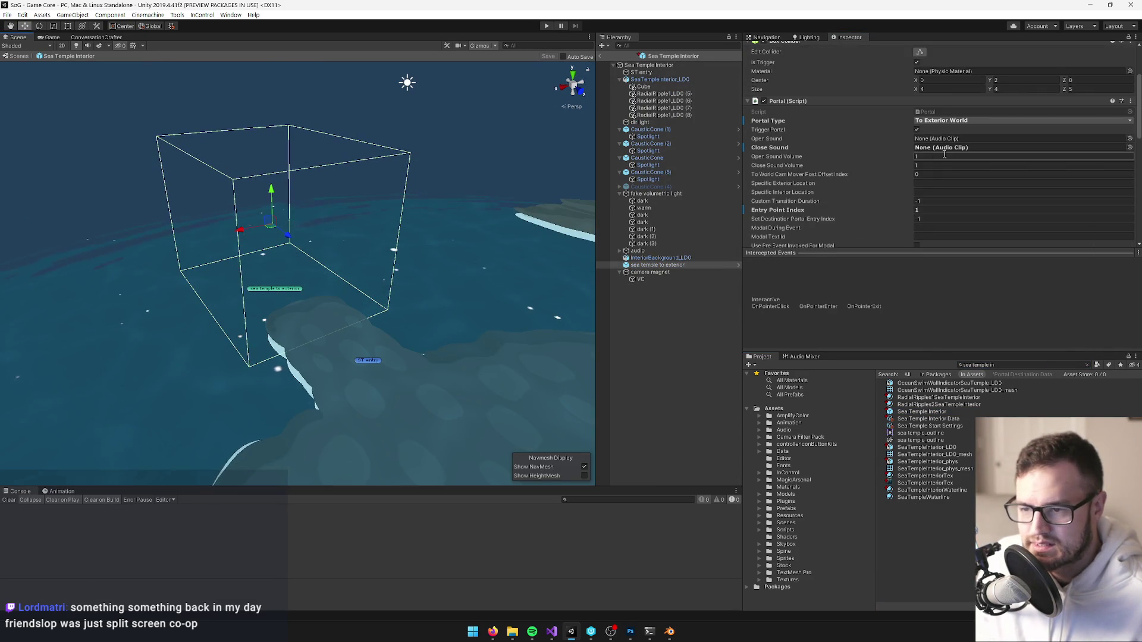
pyautogui.click(928, 209)
pyautogui.write('0')
pyautogui.press('Return')
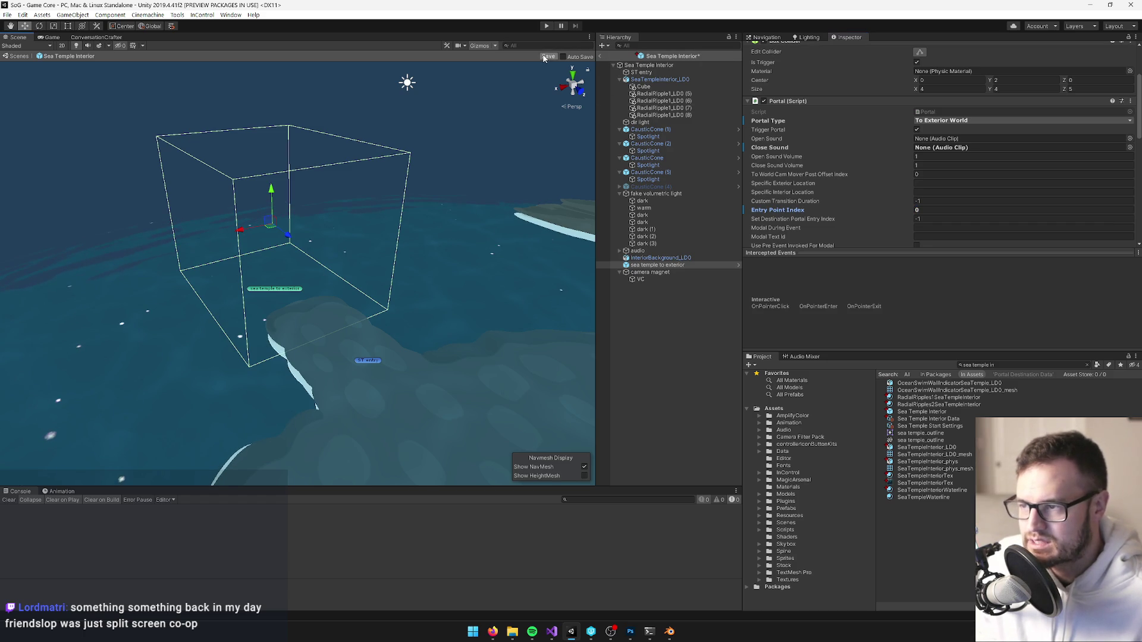
# Save the Sea Temple Interior prefab and bring up the temple model in Blender.
pyautogui.click(545, 56)
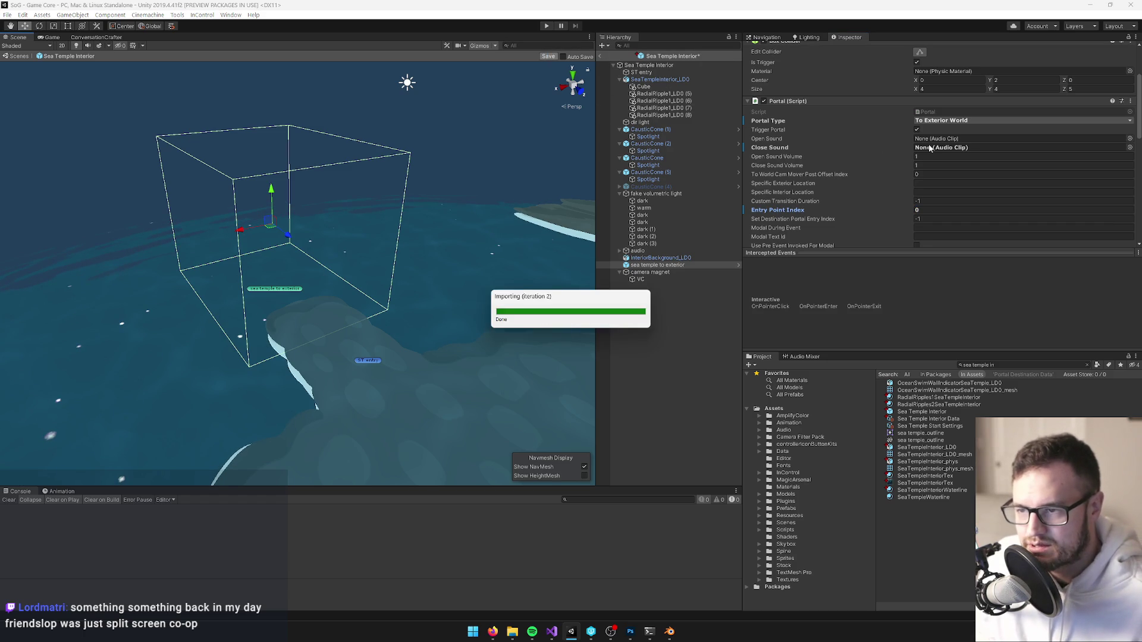
pyautogui.scroll(-3, 929, 145)
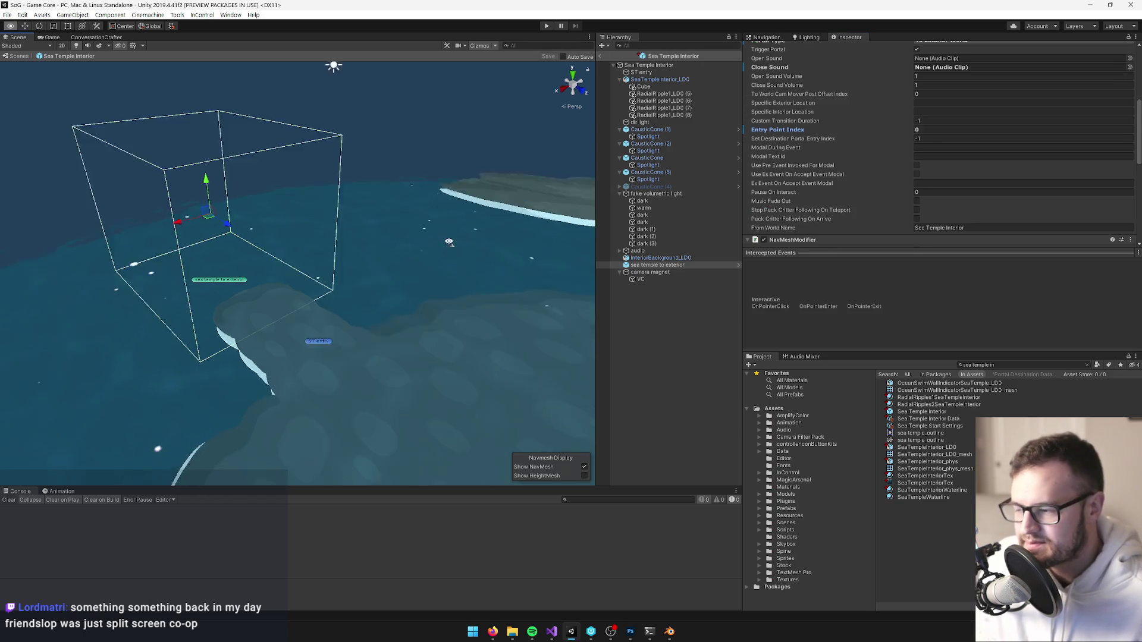
pyautogui.click(669, 633)
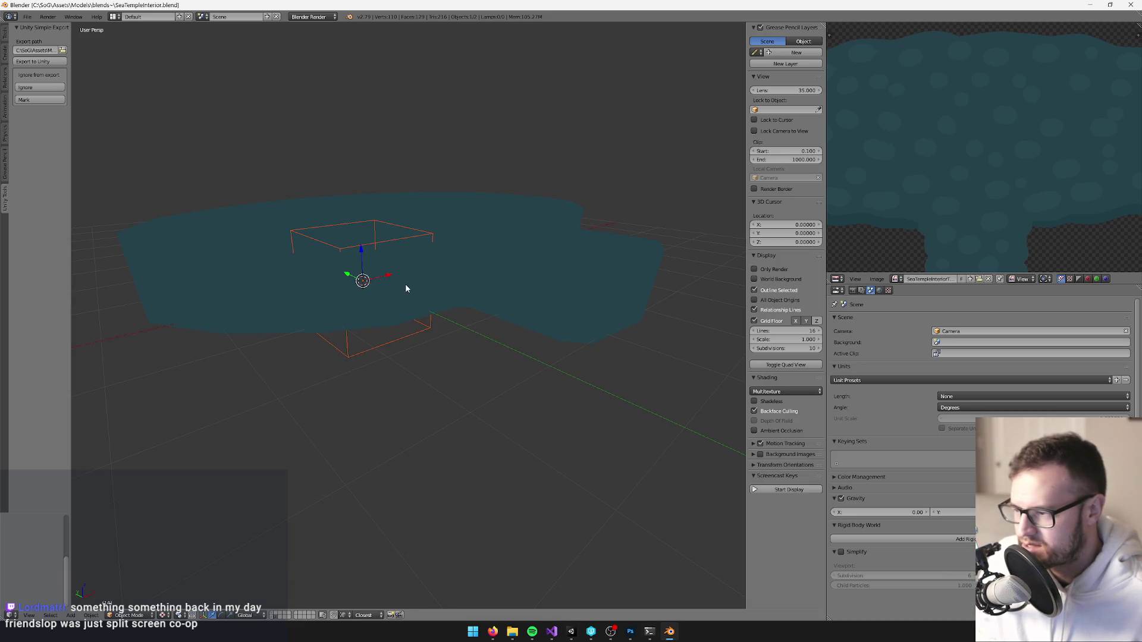
# Check an edge face with a cancelled Y extrusion, return to Object Mode and save for reimport.
pyautogui.scroll(-2, 408, 369)
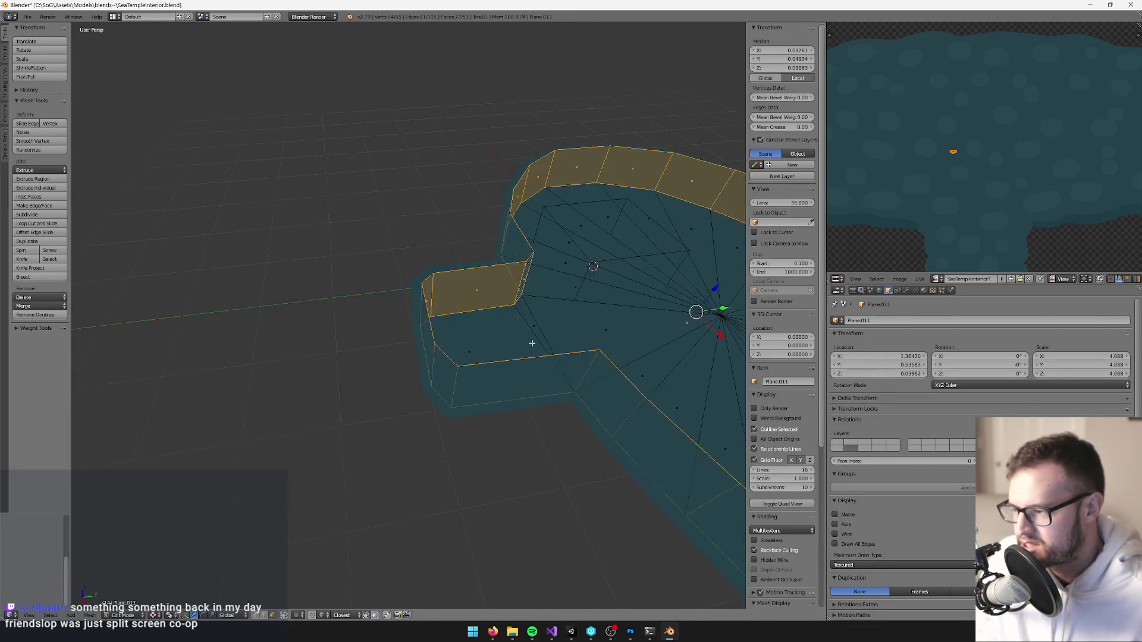
pyautogui.rightClick(388, 304)
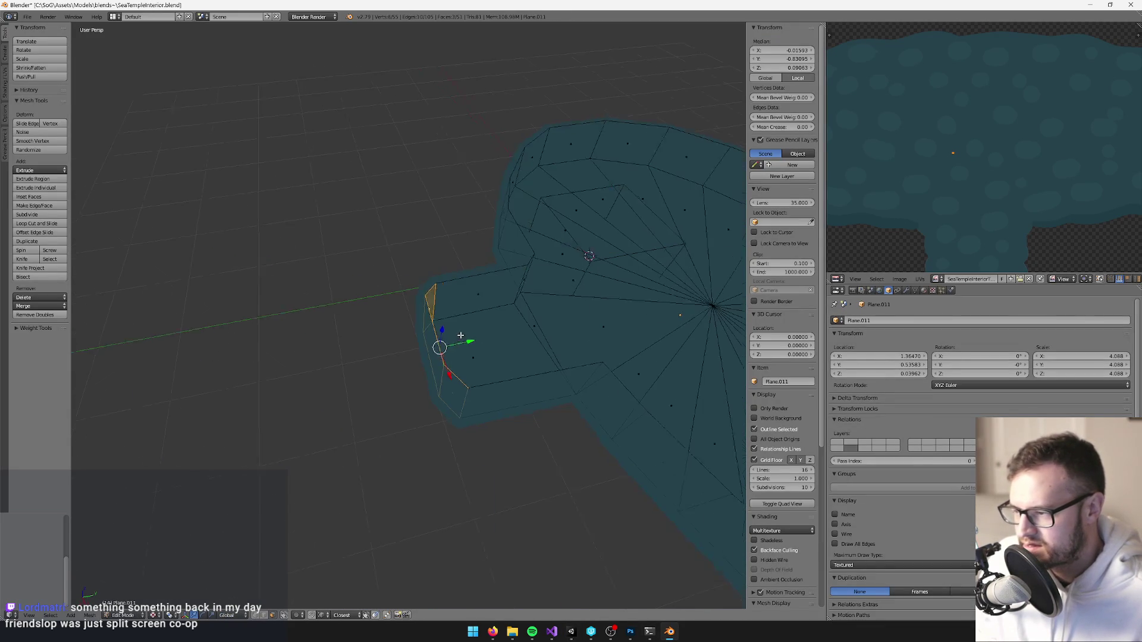
pyautogui.press('e')
pyautogui.press('y')
pyautogui.press('Escape')
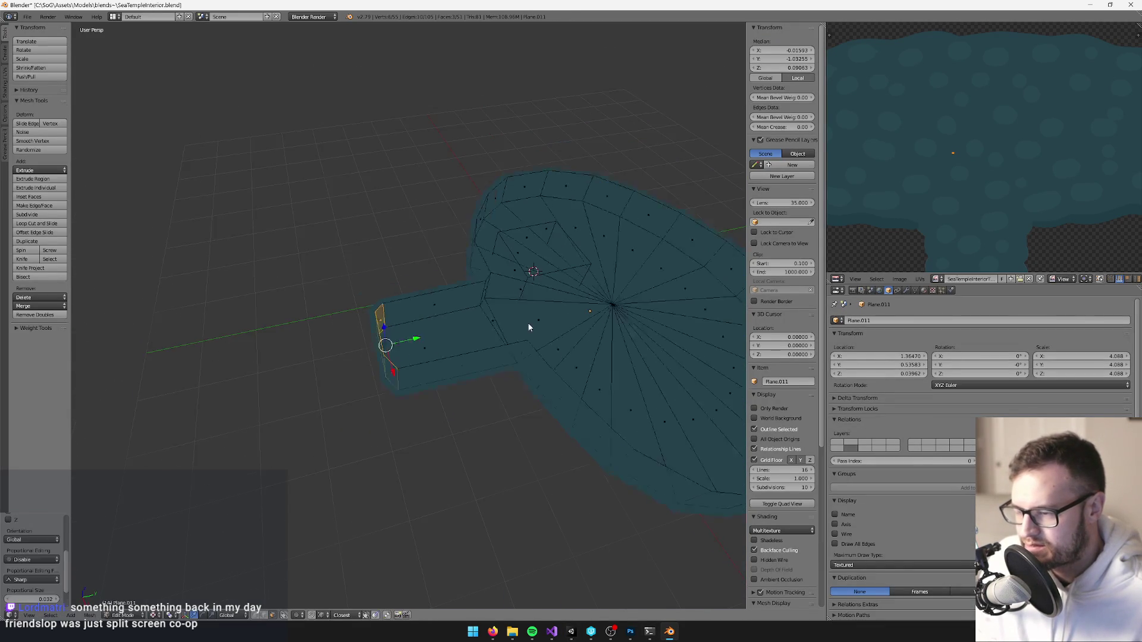
pyautogui.press('Tab')
pyautogui.scroll(-4, 535, 267)
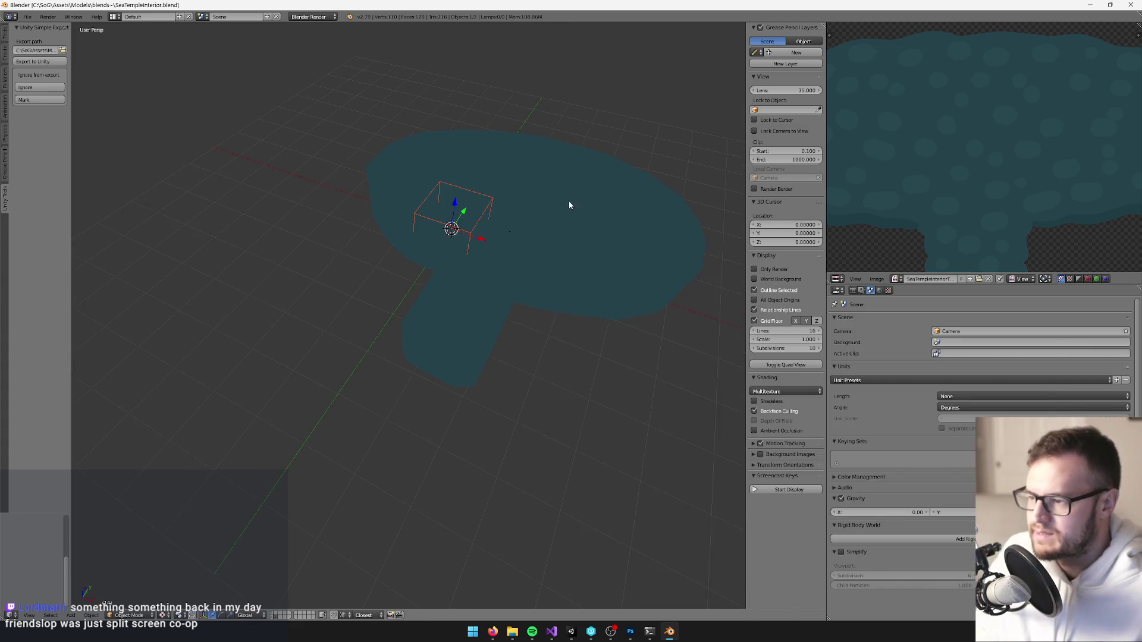
pyautogui.hotkey('alt', 'Tab')
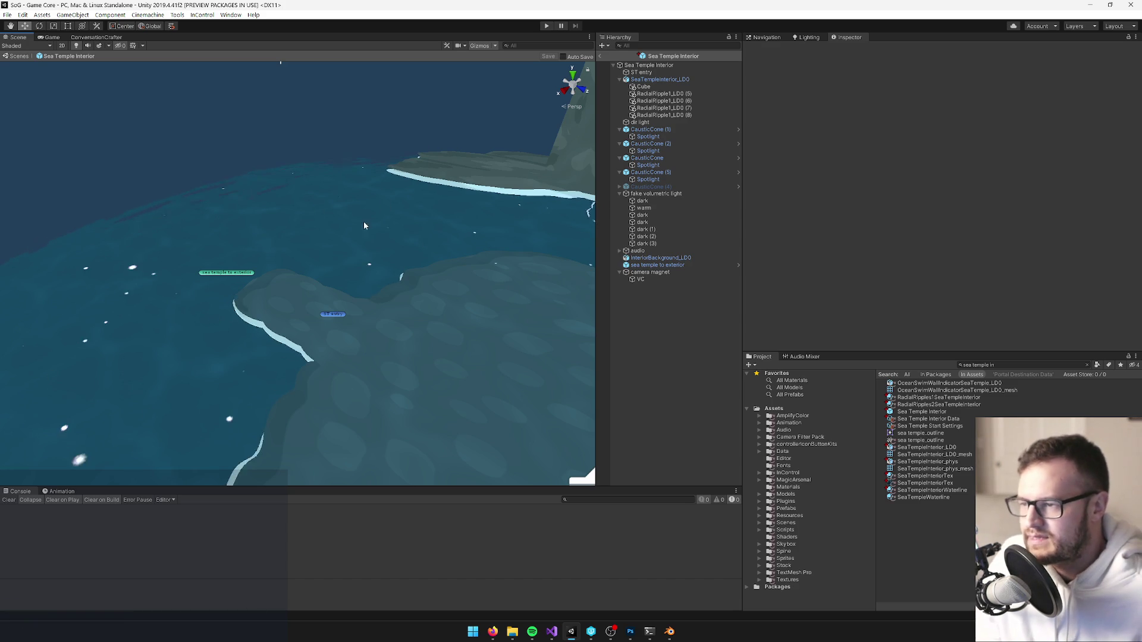
# Exit the Sea Temple Interior prefab and return to the top of the scene hierarchy.
pyautogui.moveTo(380, 208); pyautogui.dragTo(338, 364)
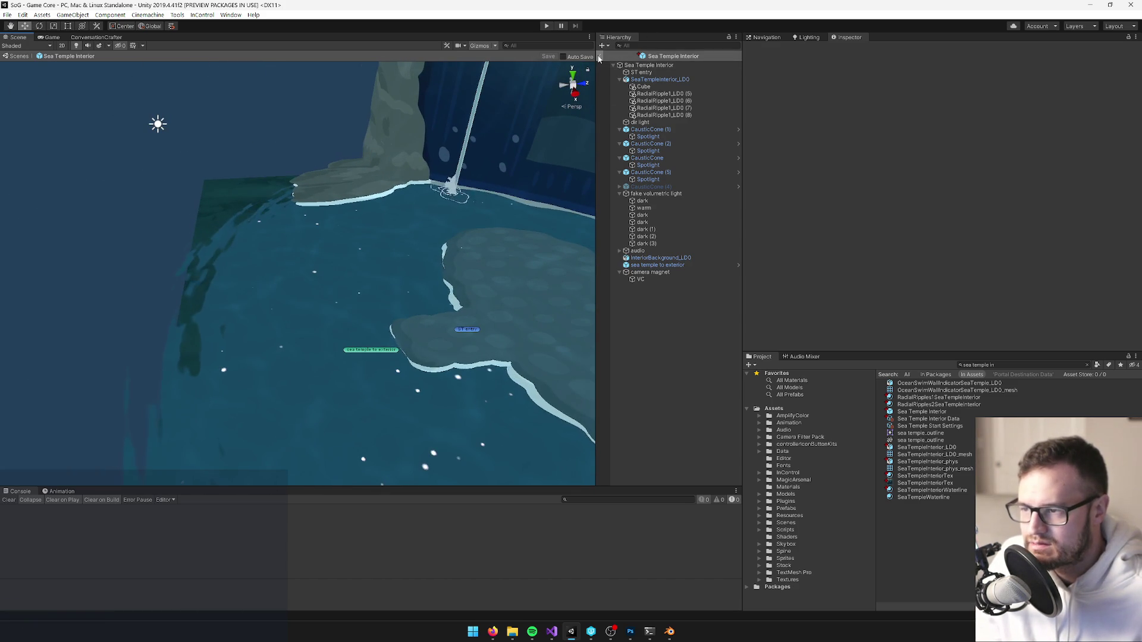
pyautogui.click(599, 55)
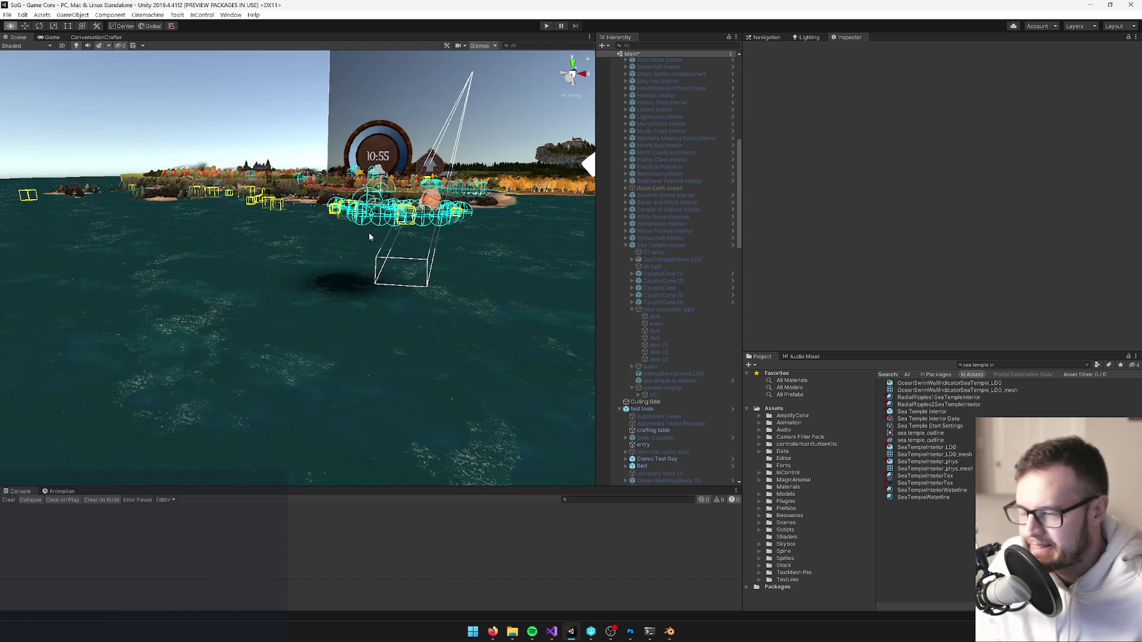
pyautogui.click(741, 105)
pyautogui.click(658, 69)
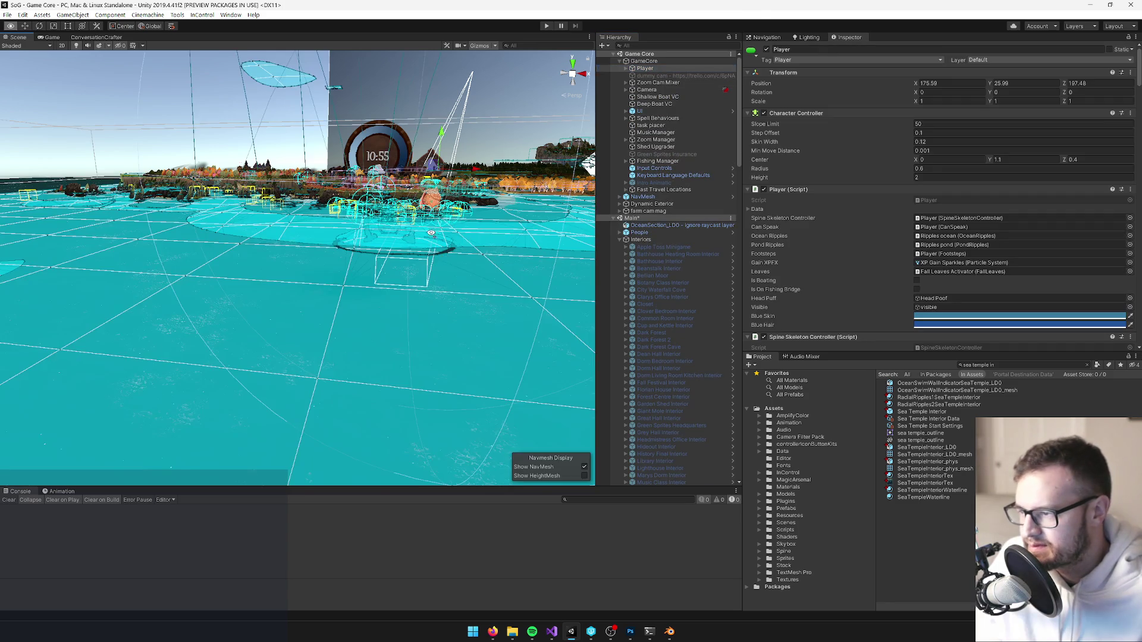
pyautogui.moveTo(454, 249)
pyautogui.mouseDown()
pyautogui.moveTo(428, 184)
pyautogui.moveTo(372, 359)
pyautogui.moveTo(505, 208)
pyautogui.mouseUp()
# Set GameCore's Game Start Settings to Sea Temple Start Settings via the 'sea t' search.
pyautogui.click(641, 62)
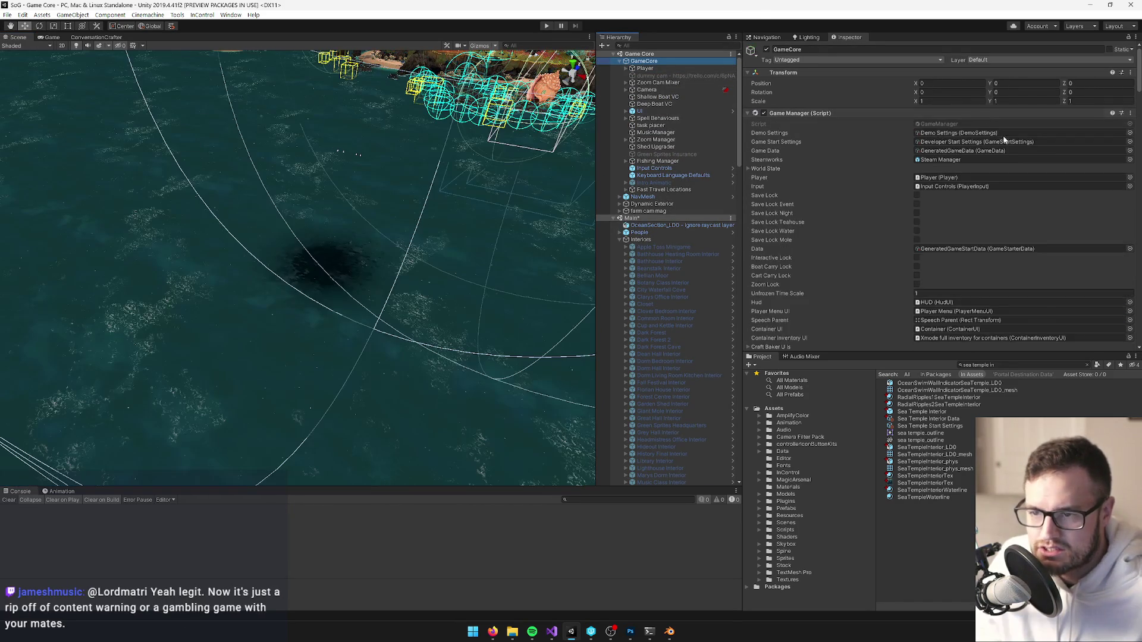
pyautogui.click(1129, 142)
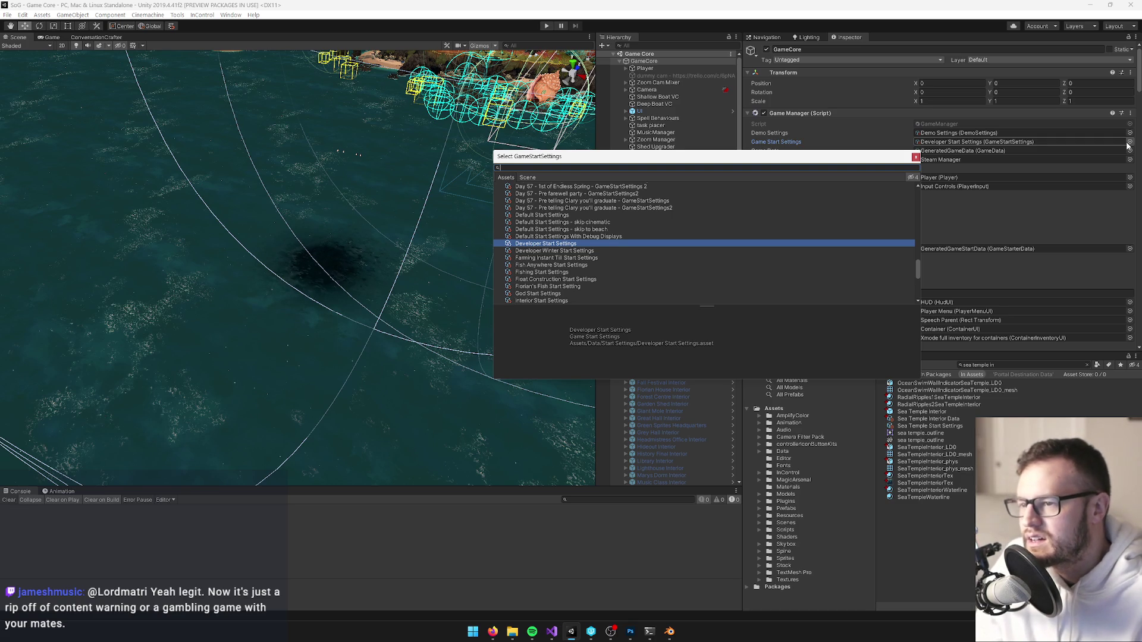
pyautogui.write('sea t')
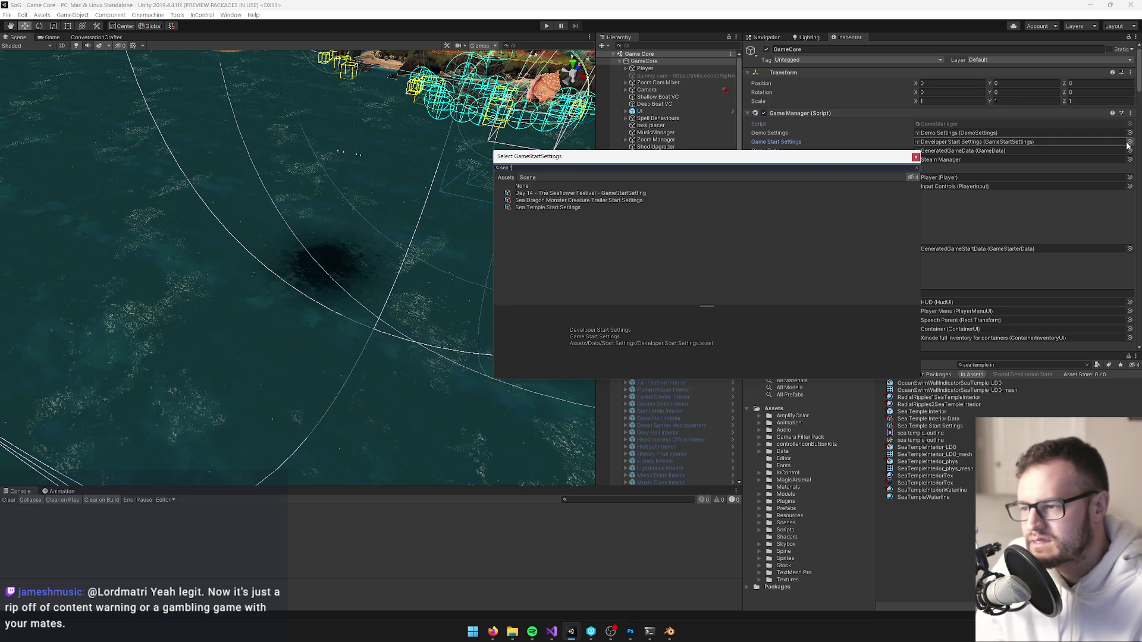
pyautogui.click(540, 208)
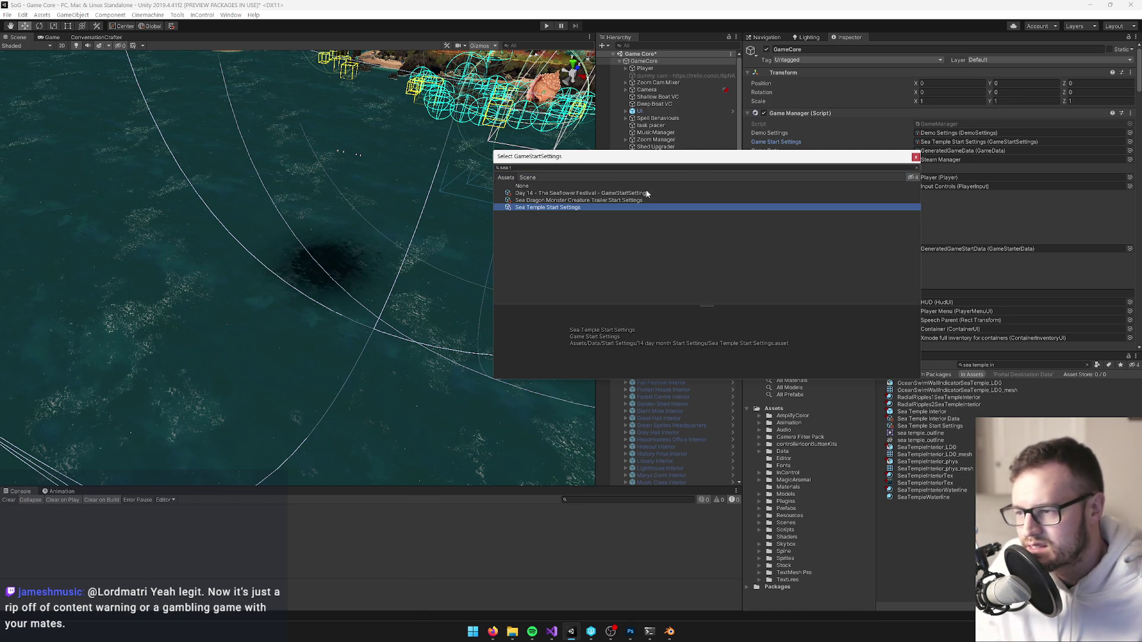
pyautogui.click(915, 157)
pyautogui.moveTo(368, 226)
pyautogui.mouseDown()
pyautogui.moveTo(380, 147)
pyautogui.moveTo(297, 275)
pyautogui.moveTo(495, 354)
pyautogui.mouseUp()
pyautogui.scroll(3, 495, 354)
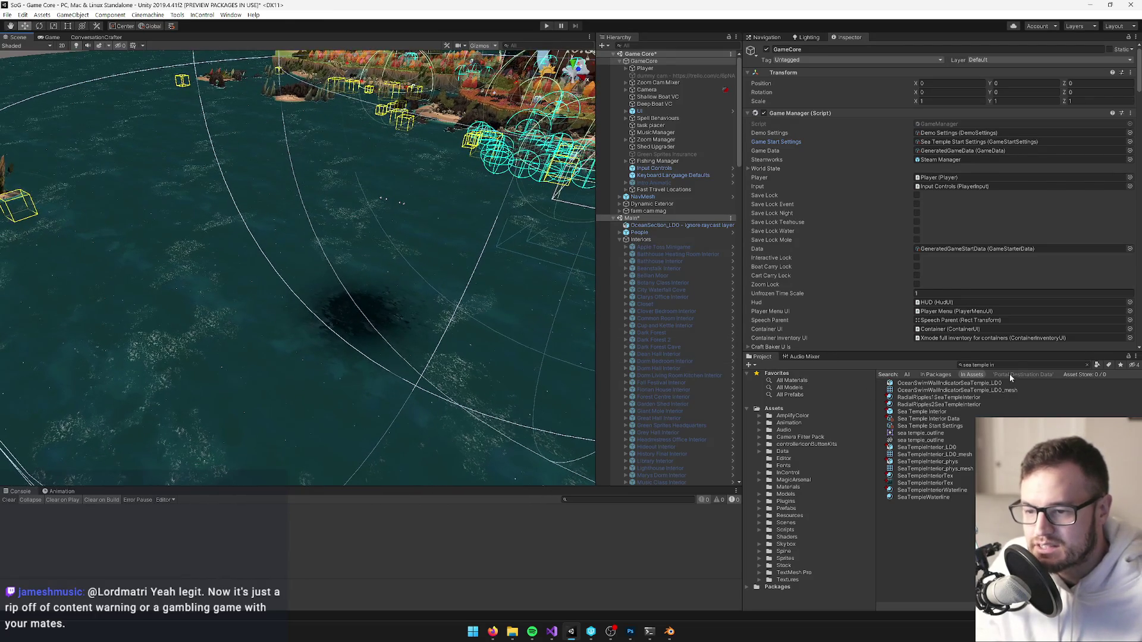
pyautogui.click(682, 45)
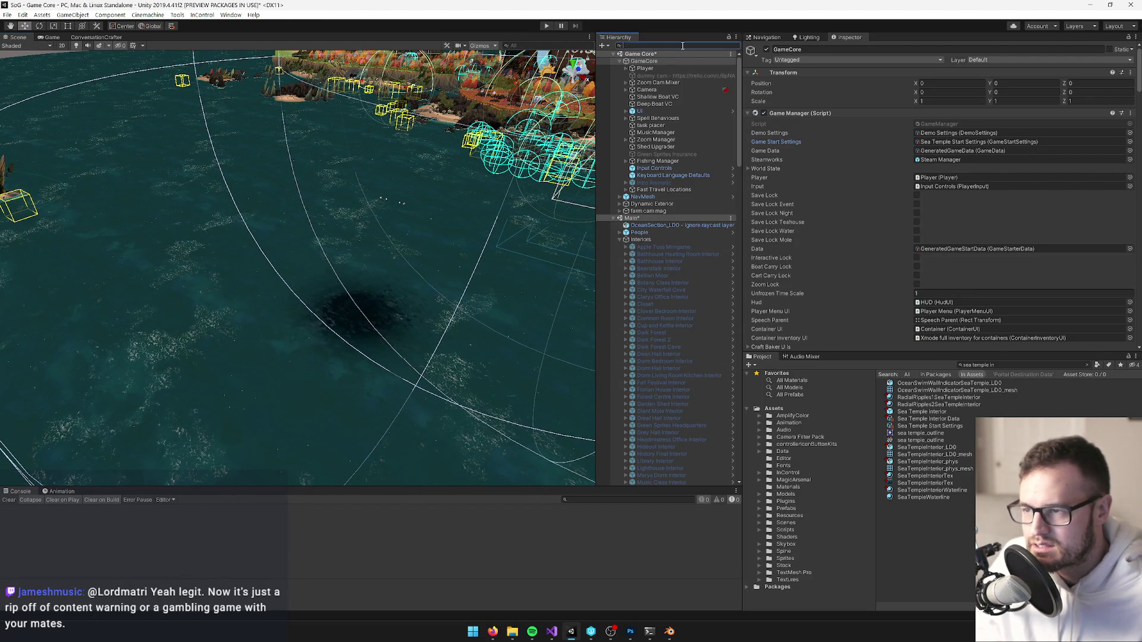
# Search the Hierarchy for 'sea templ', select the SeaTemple mesh vis object, then clear the filter.
pyautogui.write('sea t')
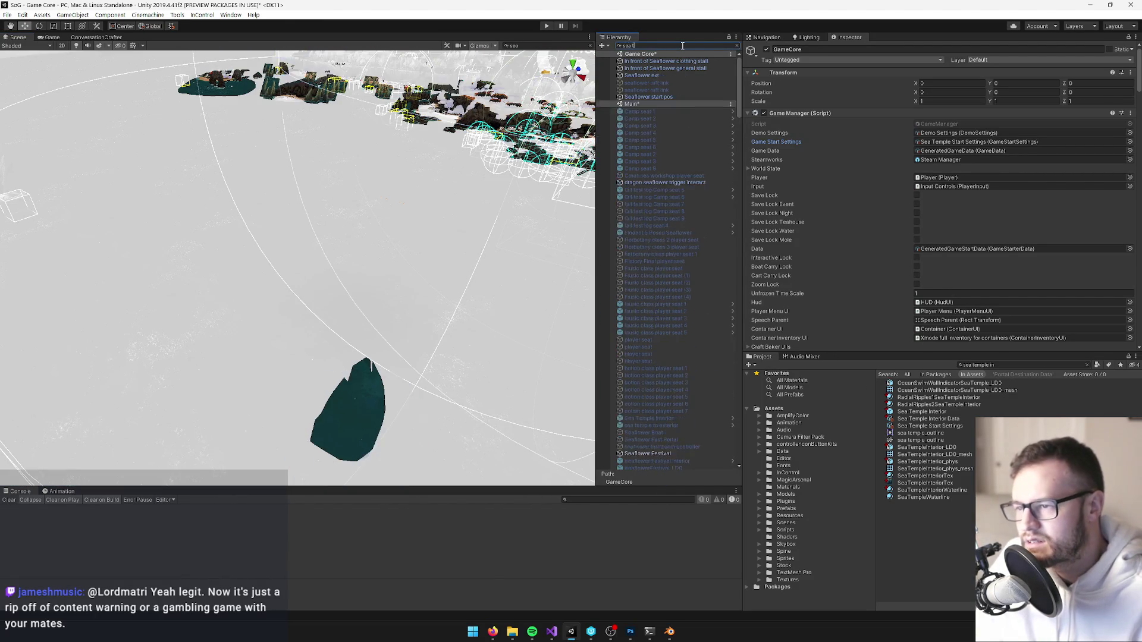
pyautogui.write('empl')
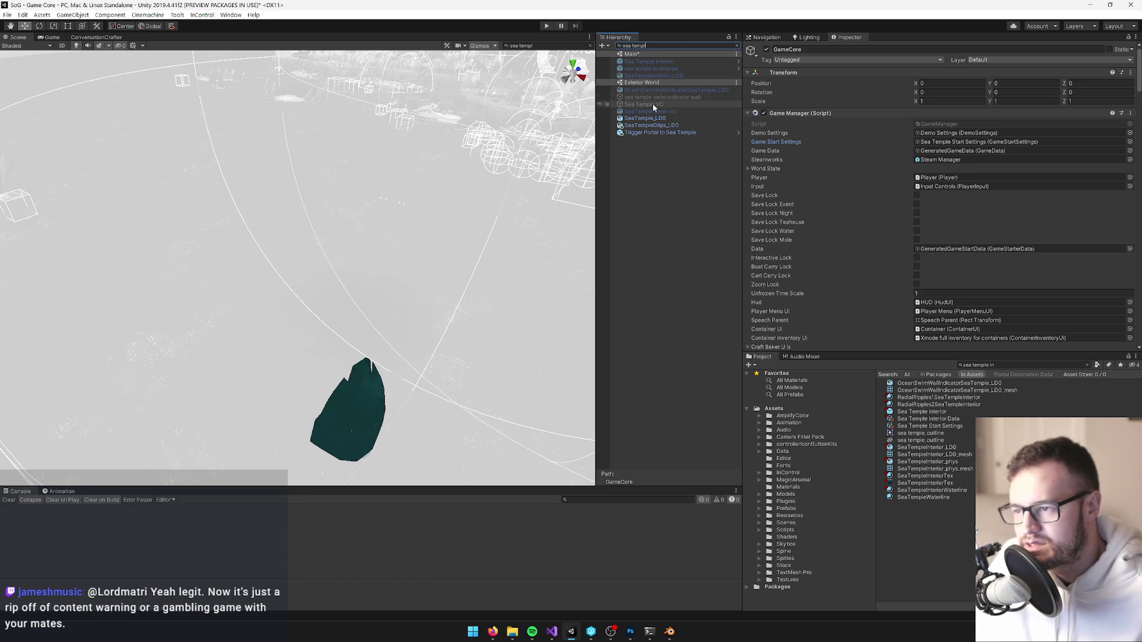
pyautogui.click(651, 112)
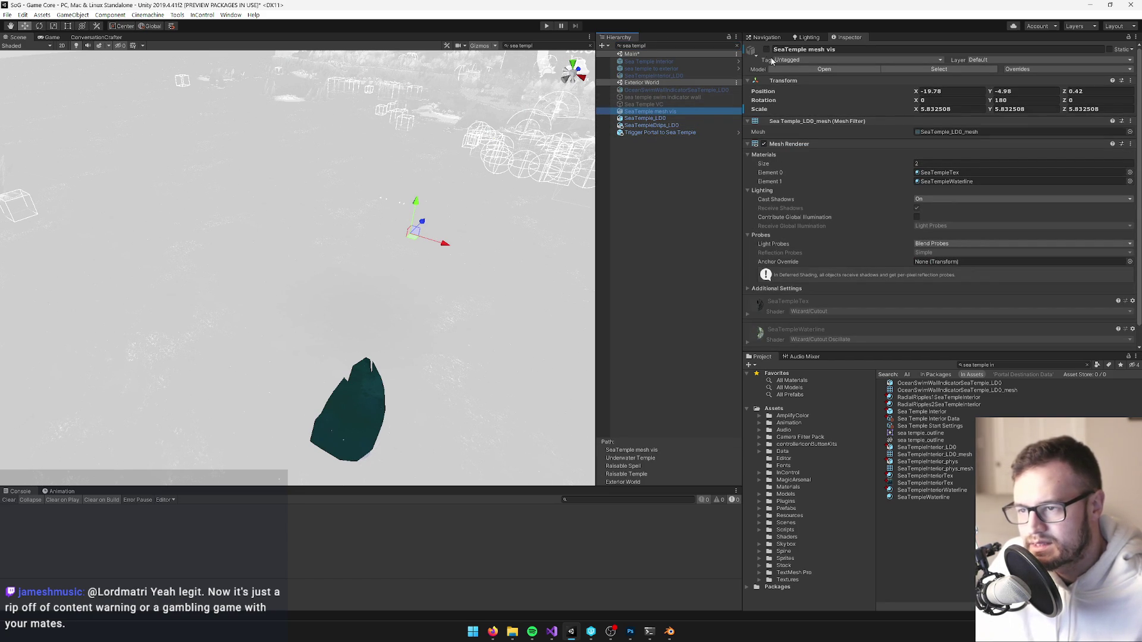
pyautogui.click(737, 45)
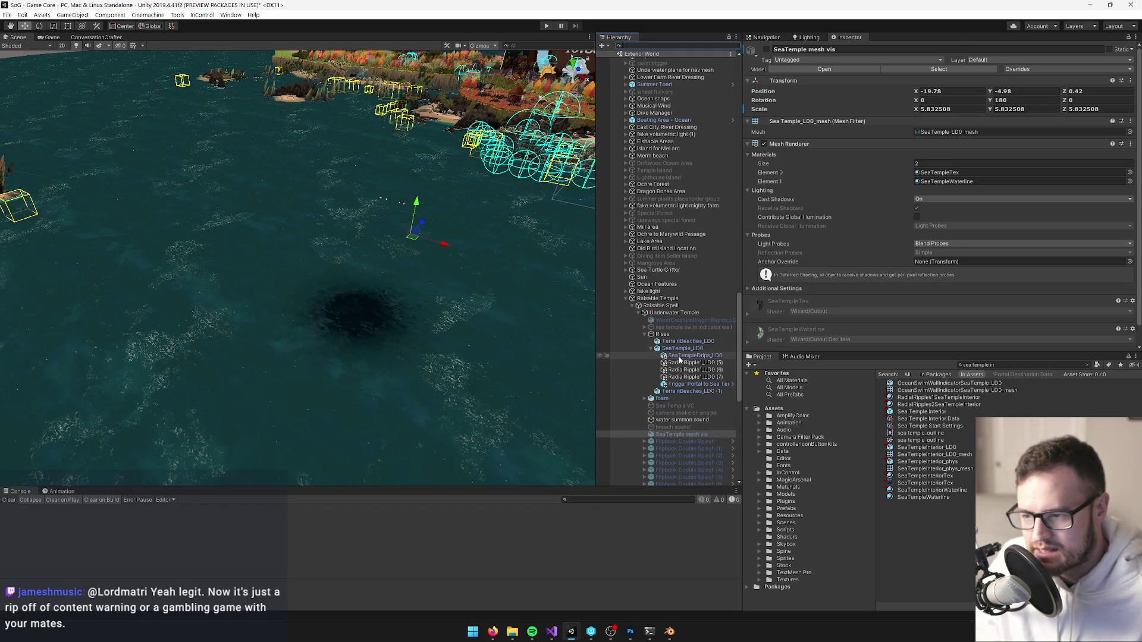
# Set the Trigger Portal to Sea Temple's To World Name to Sea Temple Interior.
pyautogui.click(692, 383)
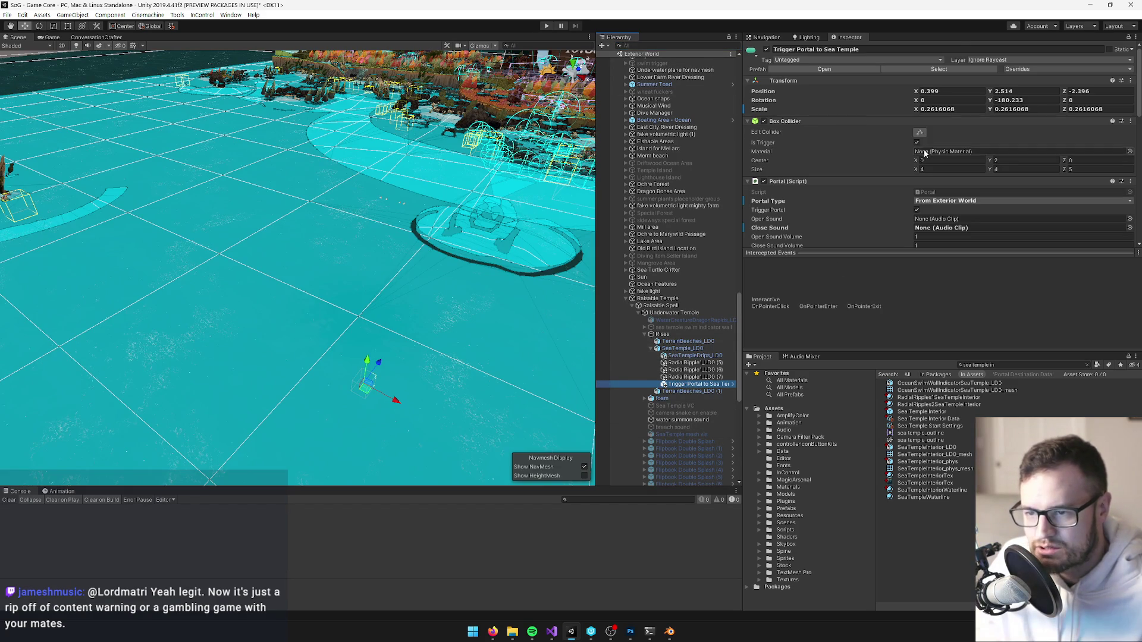
pyautogui.scroll(-3, 961, 147)
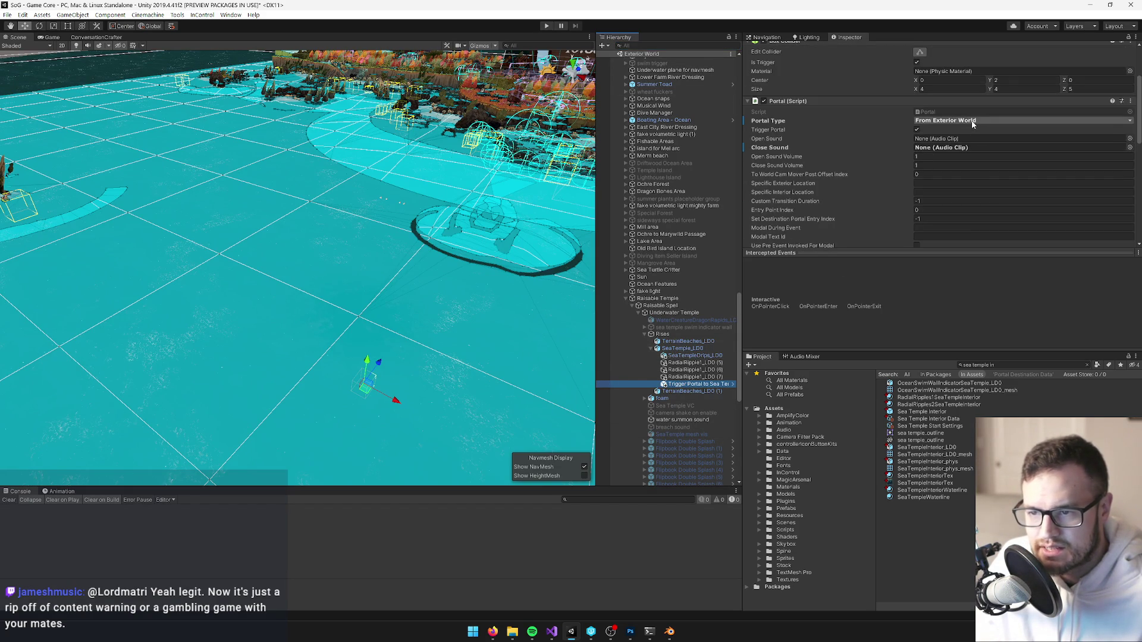
pyautogui.scroll(-3, 972, 123)
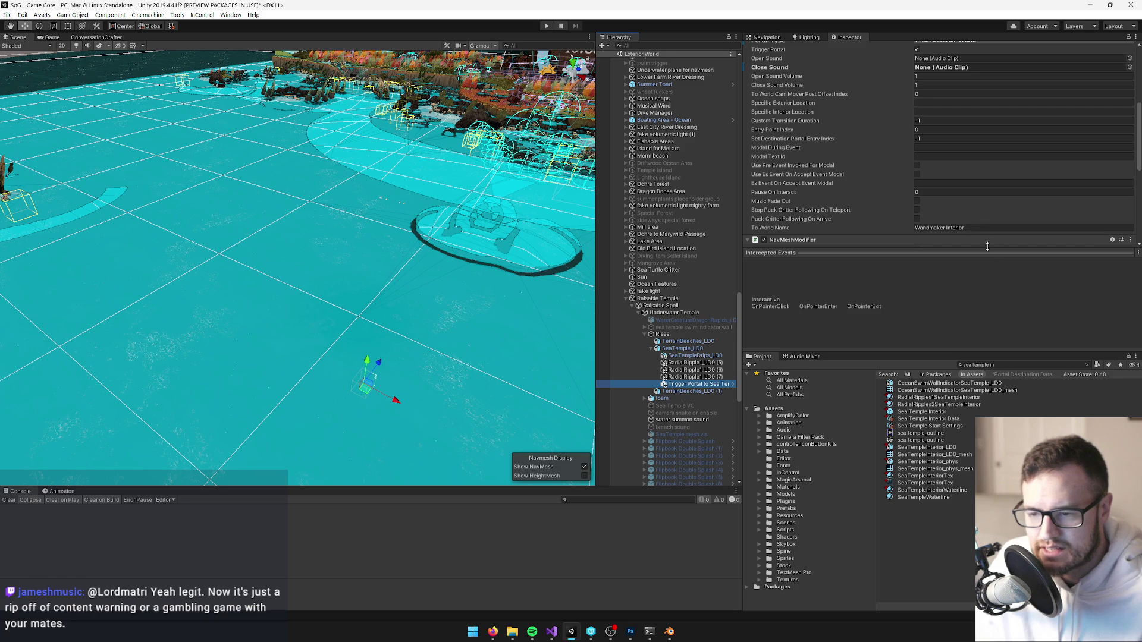
pyautogui.click(979, 228)
pyautogui.write('Sea Temple Interior')
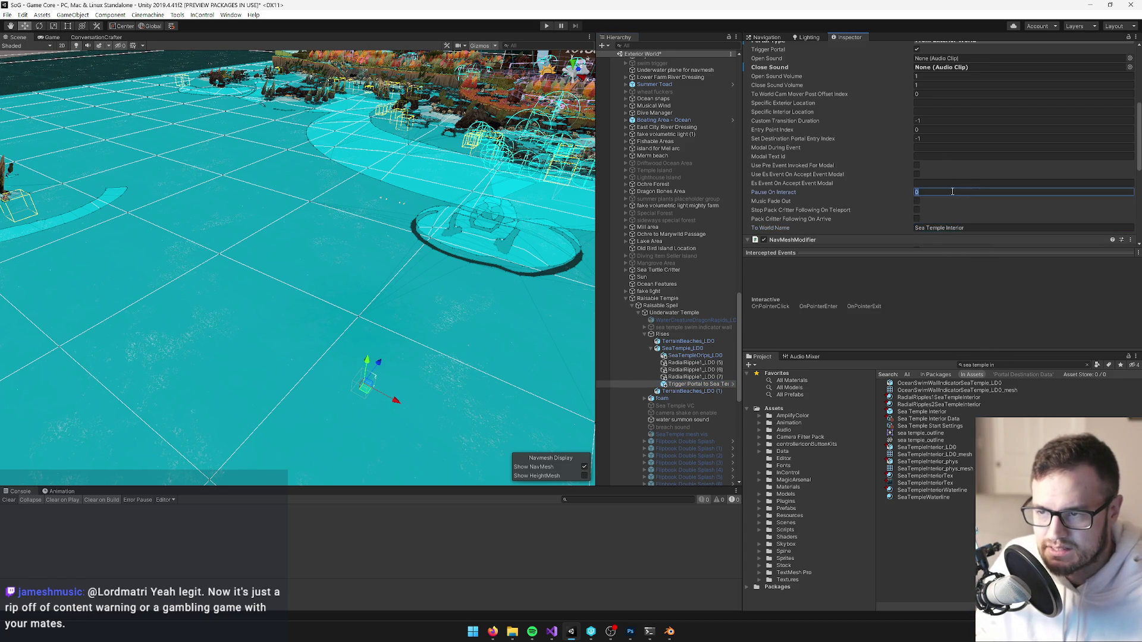
pyautogui.scroll(3, 941, 161)
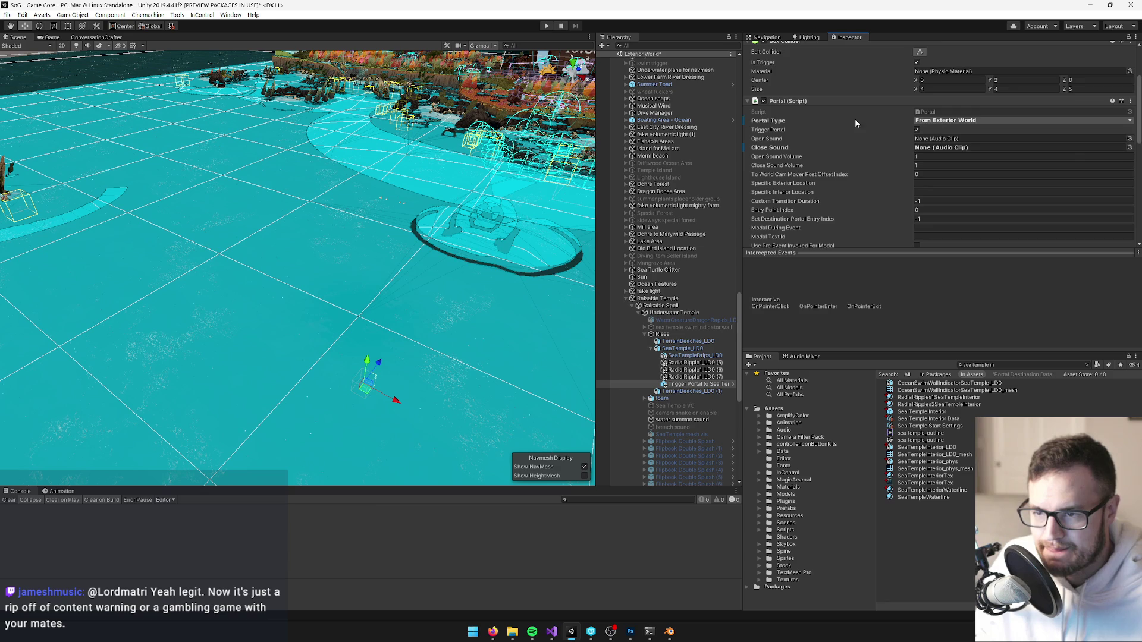
pyautogui.scroll(3, 864, 116)
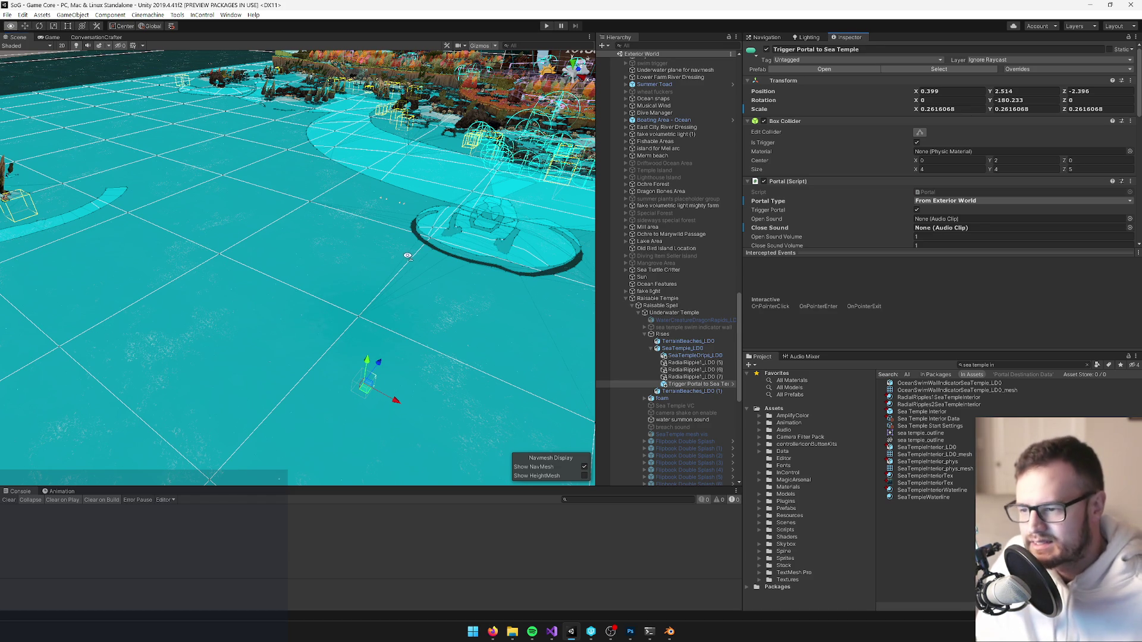
pyautogui.doubleClick(660, 305)
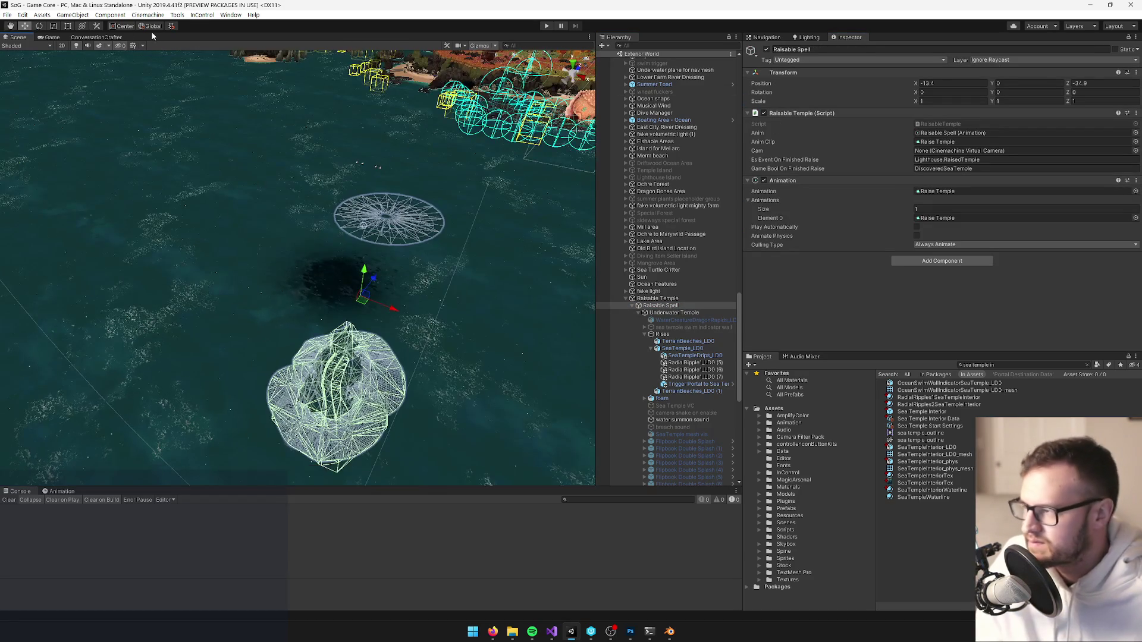
# Play the game in the Game view and run the character left along the beach to the boat.
pyautogui.click(50, 37)
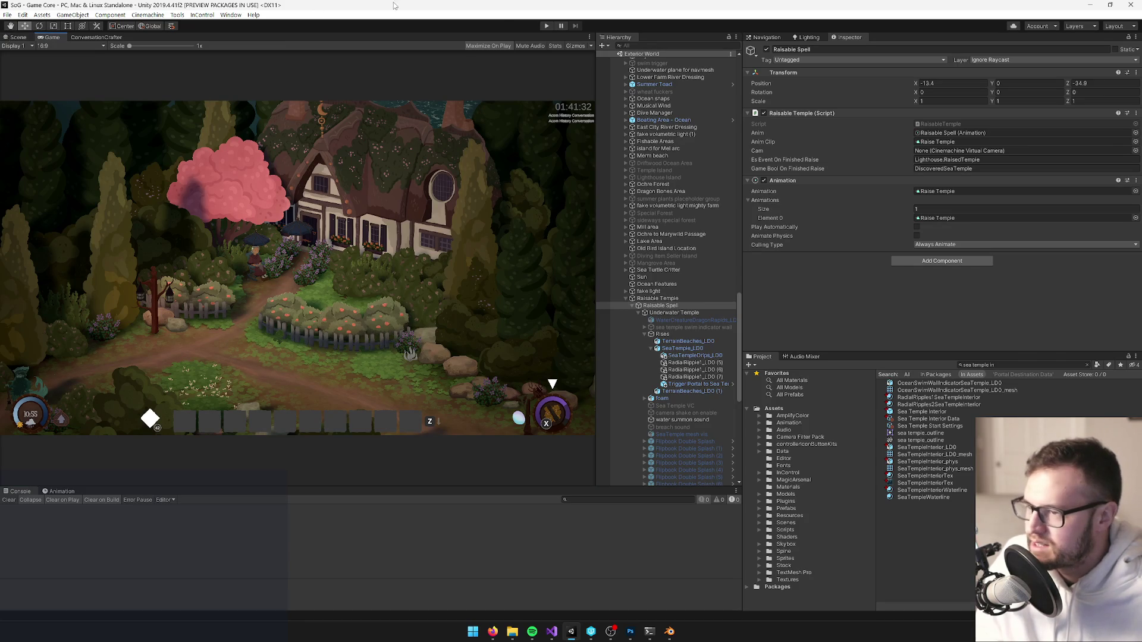
pyautogui.click(547, 27)
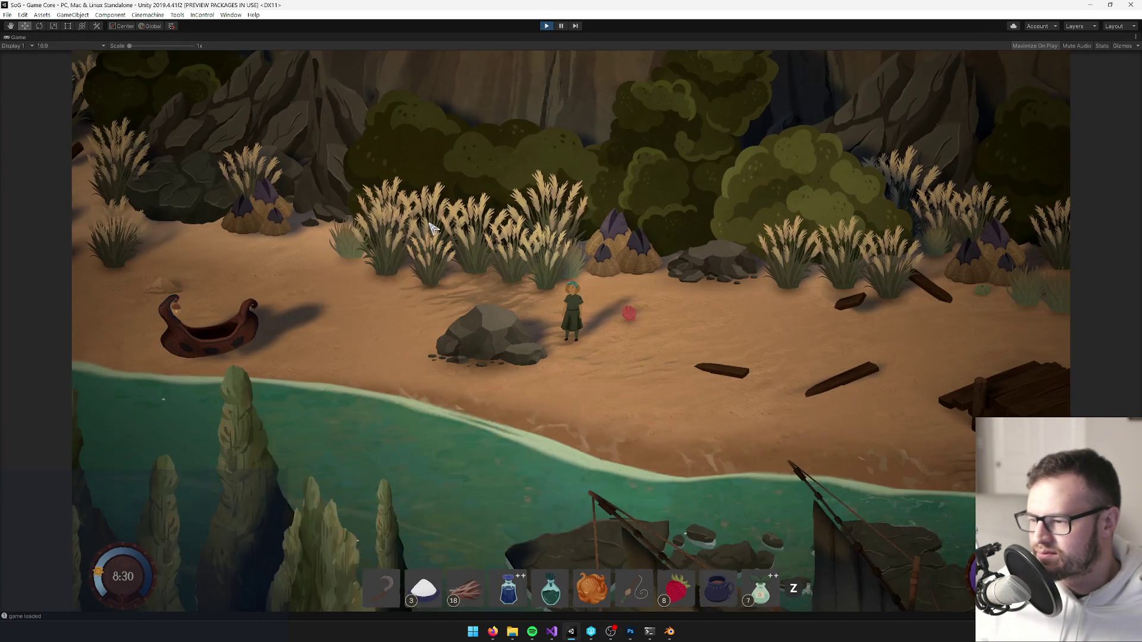
pyautogui.press('a')
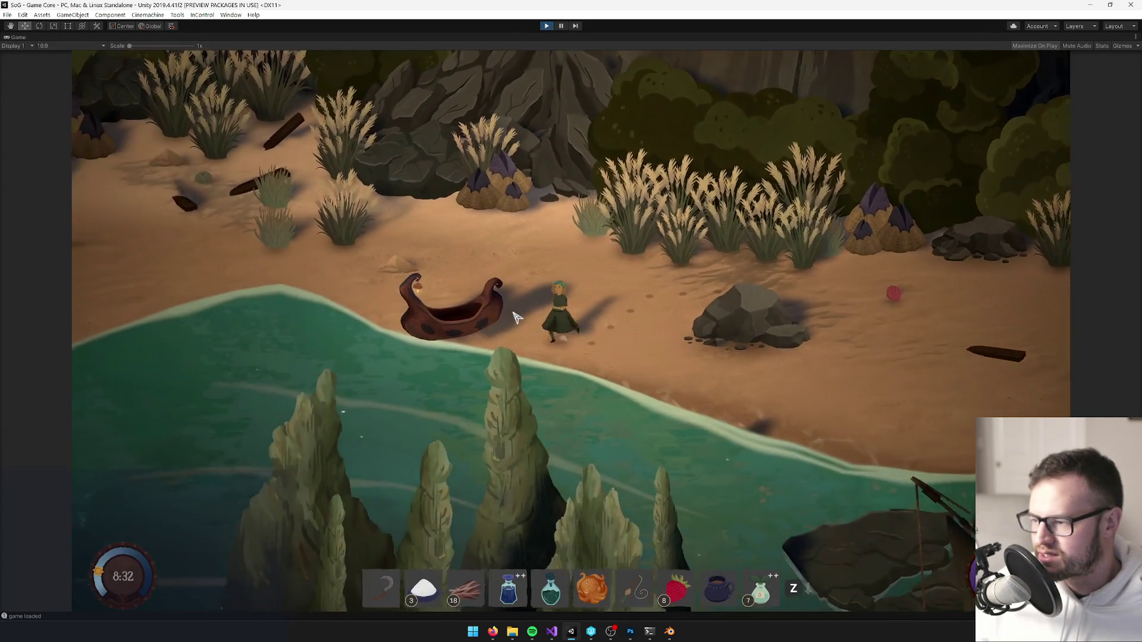
pyautogui.press('w')
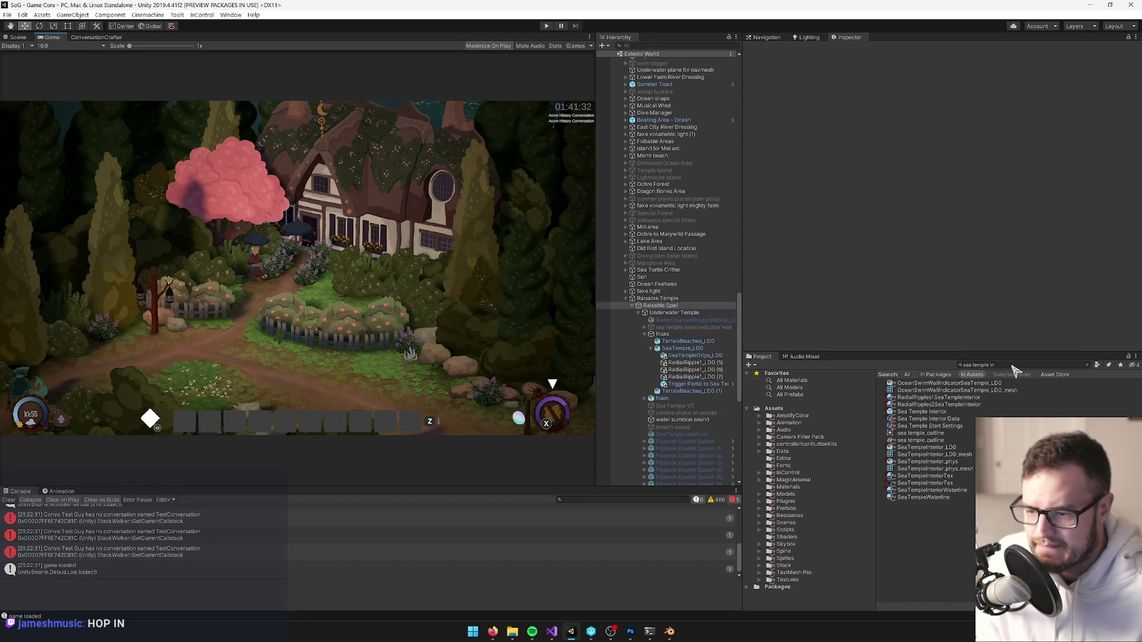
# Set GameCore's Game Start Settings to Temple Raiser Start Settings and select that asset.
pyautogui.scroll(20, 704, 97)
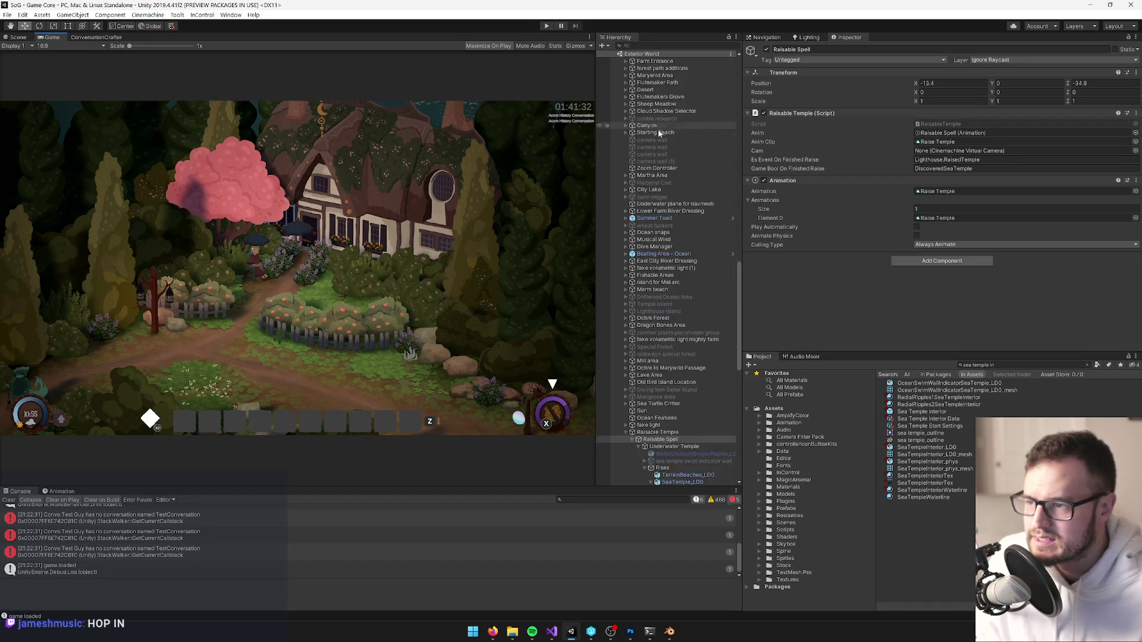
pyautogui.click(646, 60)
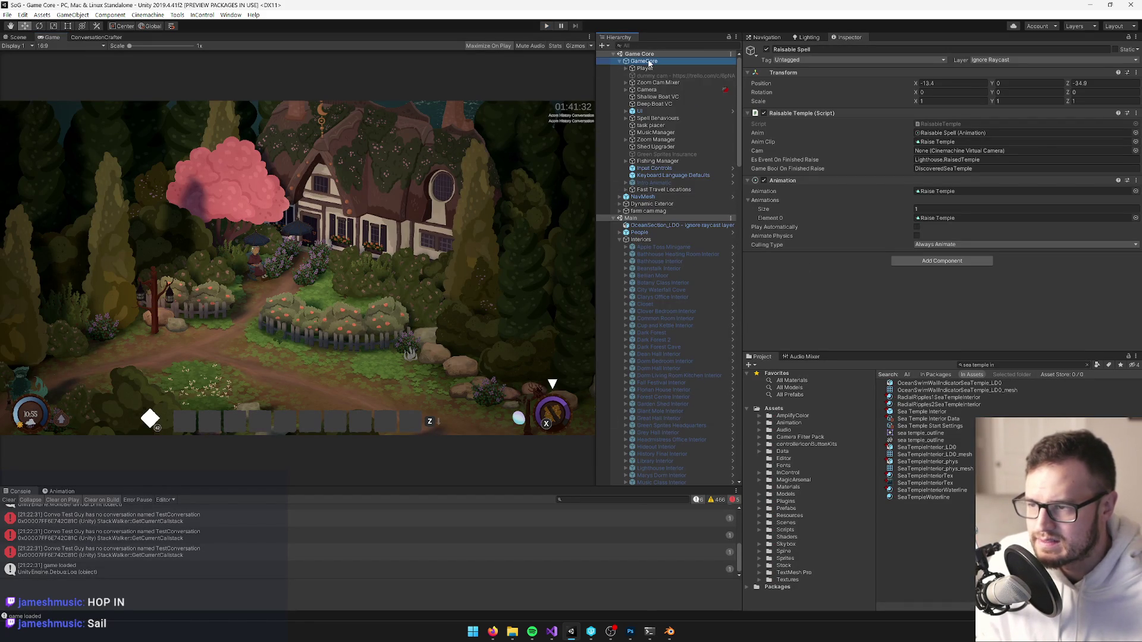
pyautogui.click(1129, 142)
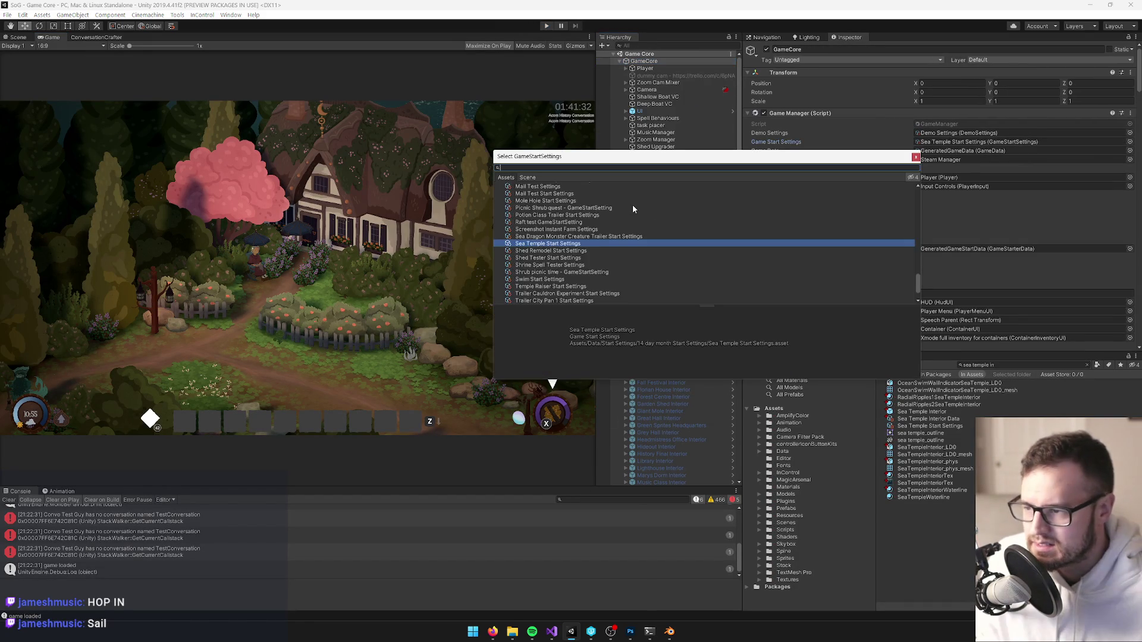
pyautogui.write('templ')
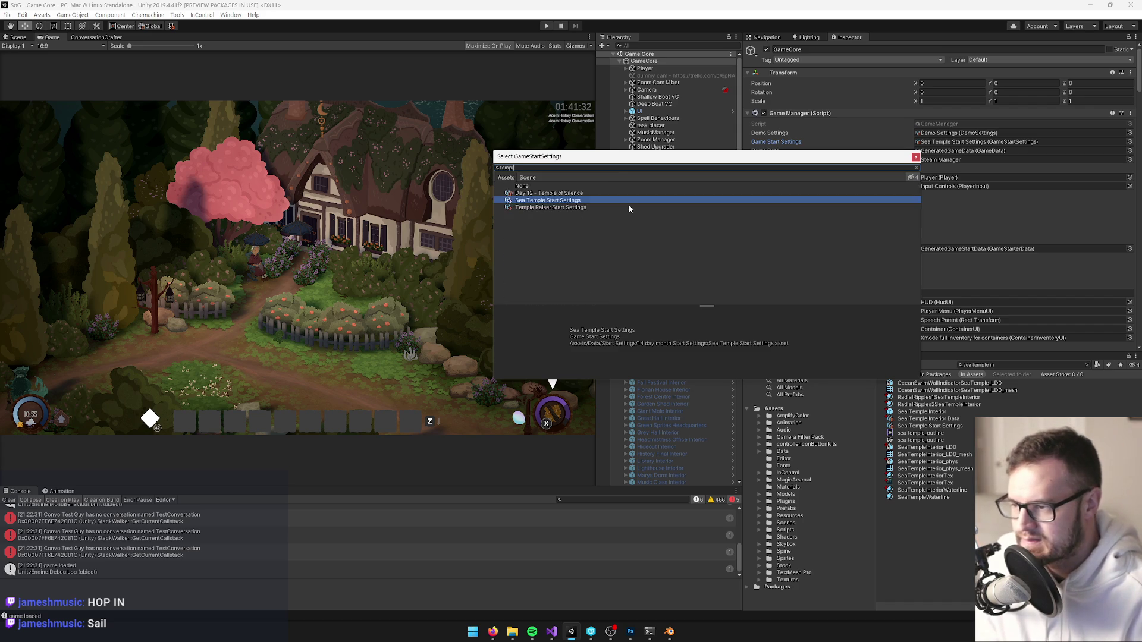
pyautogui.click(554, 208)
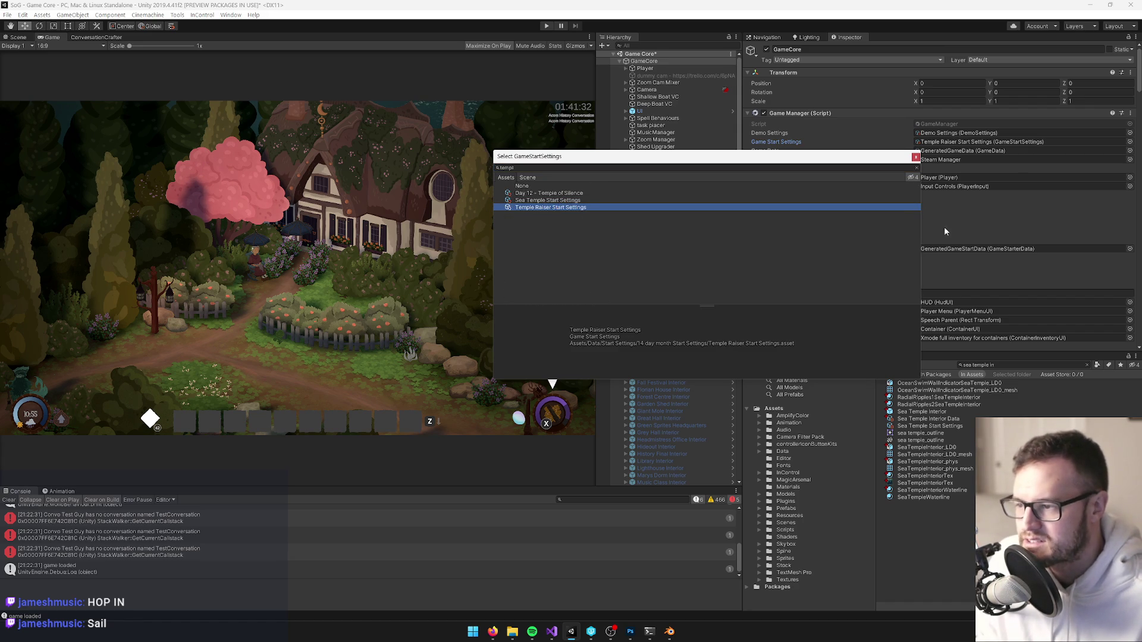
pyautogui.click(963, 142)
pyautogui.click(949, 592)
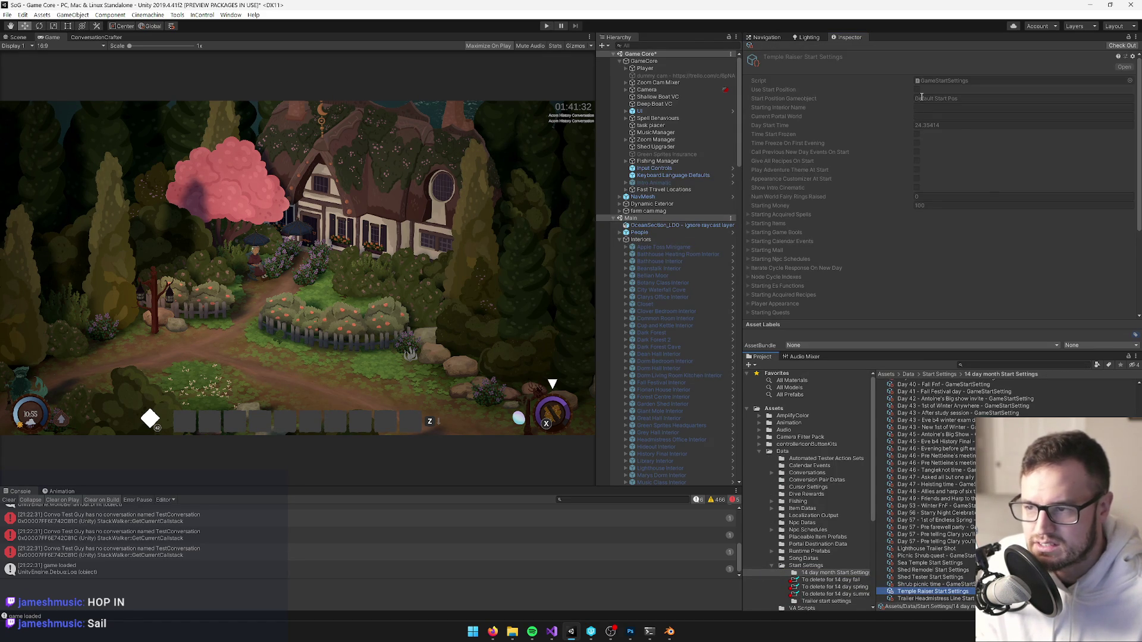
# In the Scene view, drag the Player from the village far out over the ocean navmesh.
pyautogui.click(24, 37)
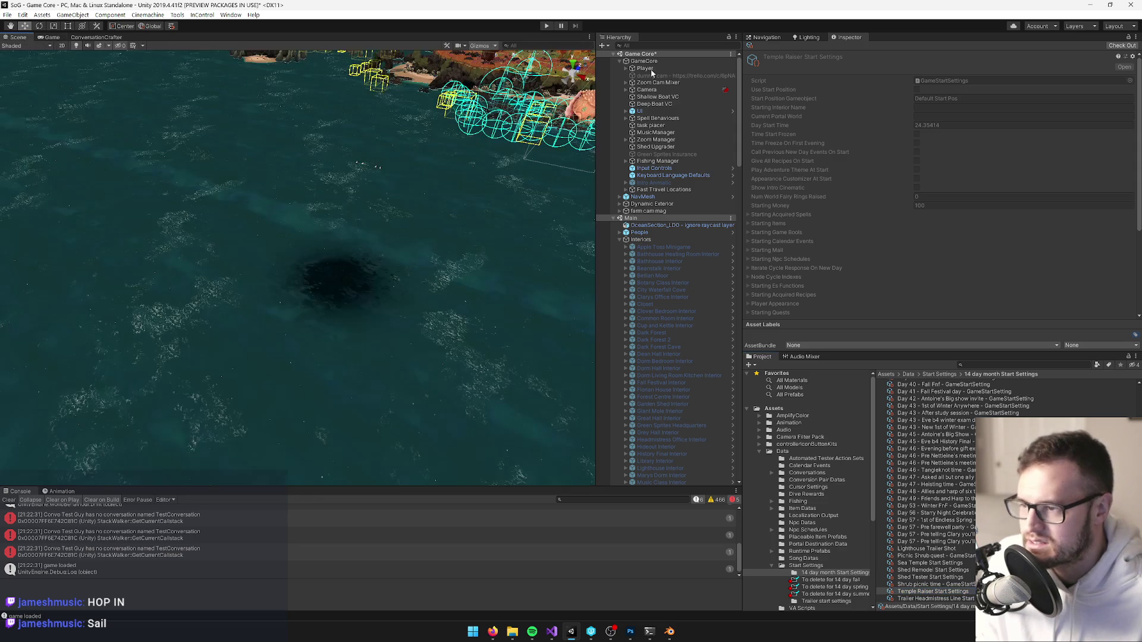
pyautogui.doubleClick(644, 67)
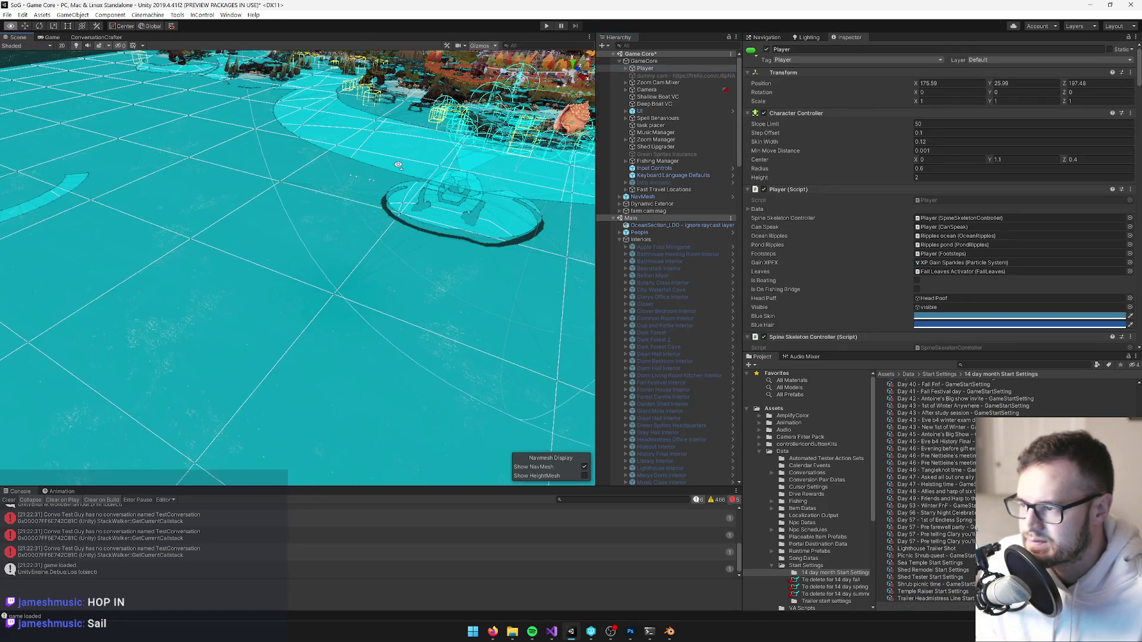
pyautogui.moveTo(485, 146); pyautogui.dragTo(381, 319)
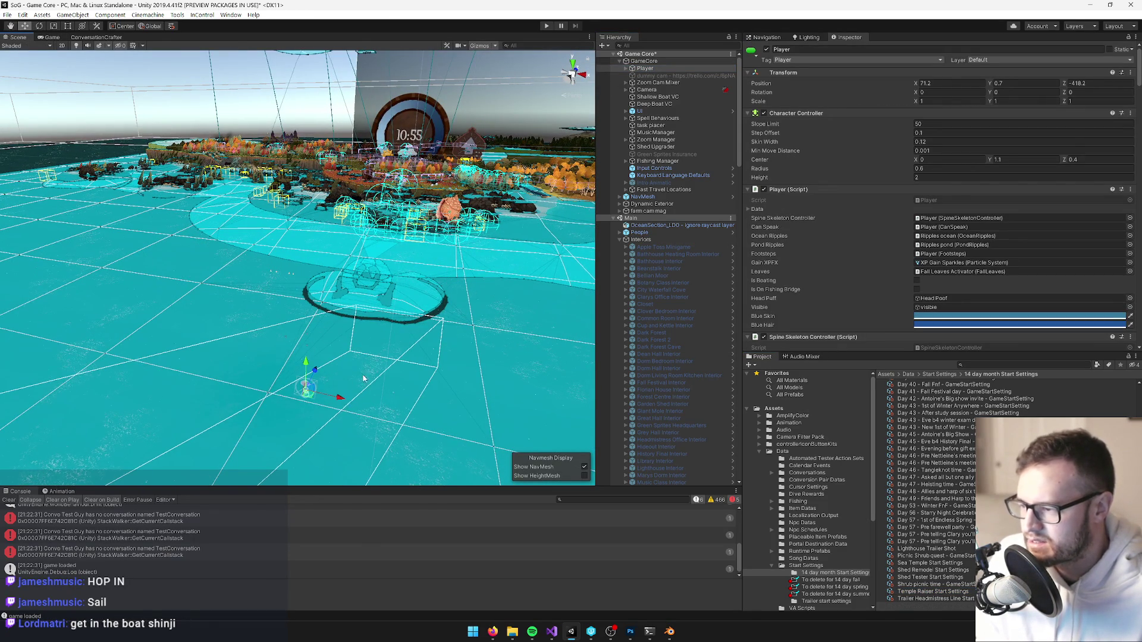
pyautogui.scroll(5, 312, 458)
pyautogui.moveTo(312, 458)
pyautogui.mouseDown()
pyautogui.moveTo(440, 443)
pyautogui.moveTo(327, 199)
pyautogui.moveTo(268, 115)
pyautogui.moveTo(344, 237)
pyautogui.moveTo(343, 192)
pyautogui.moveTo(326, 267)
pyautogui.moveTo(265, 276)
pyautogui.moveTo(369, 278)
pyautogui.moveTo(369, 257)
pyautogui.moveTo(273, 269)
pyautogui.moveTo(262, 257)
pyautogui.moveTo(343, 199)
pyautogui.mouseUp()
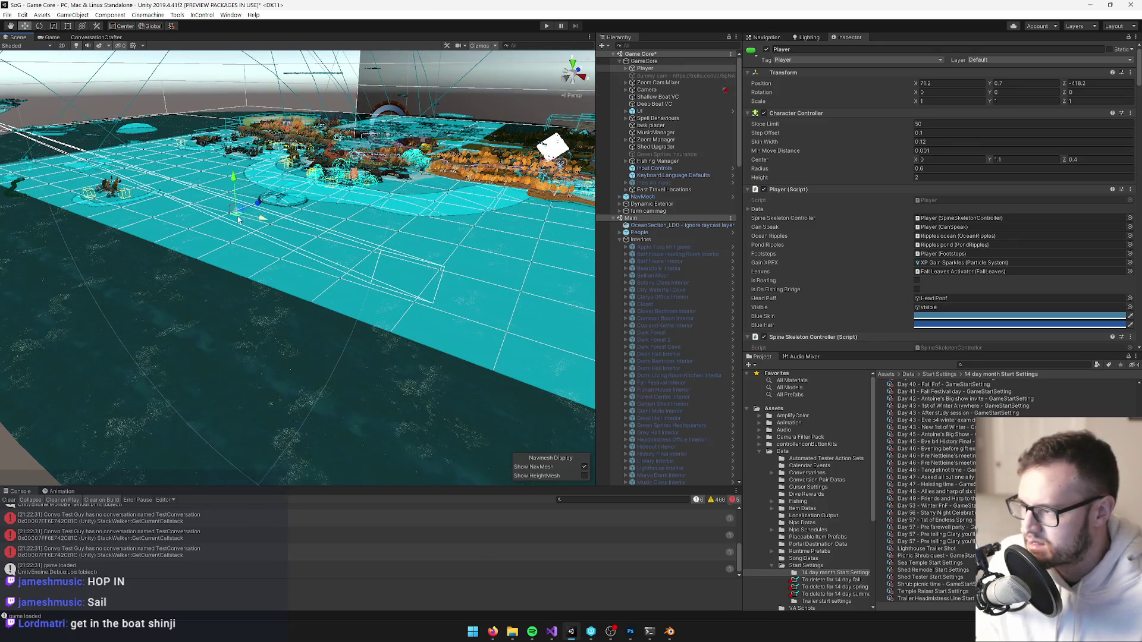
pyautogui.moveTo(250, 280); pyautogui.dragTo(258, 301)
# Locate the Deep Dark water patch via a 'dark wa' search and place the Player onto it.
pyautogui.click(683, 47)
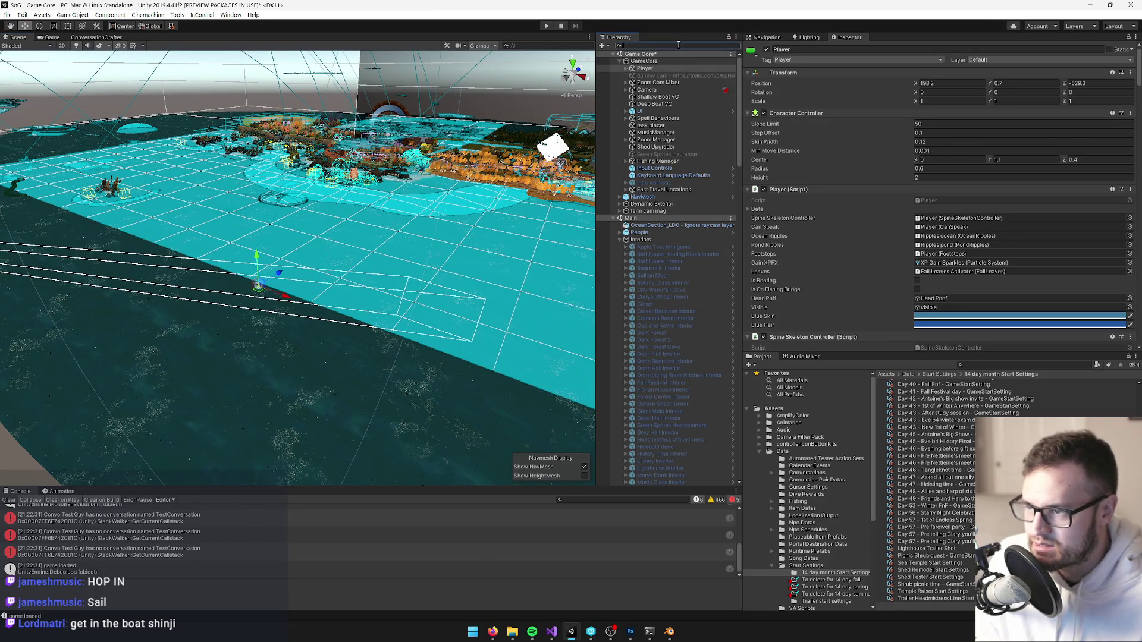
pyautogui.write('dark wa')
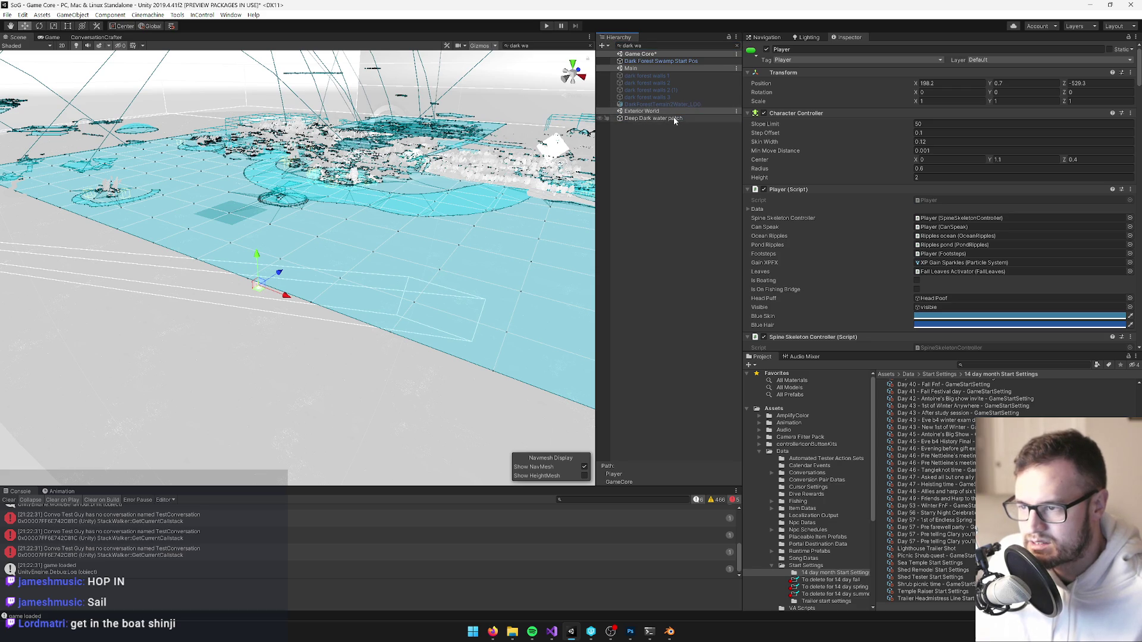
pyautogui.doubleClick(653, 118)
pyautogui.click(737, 45)
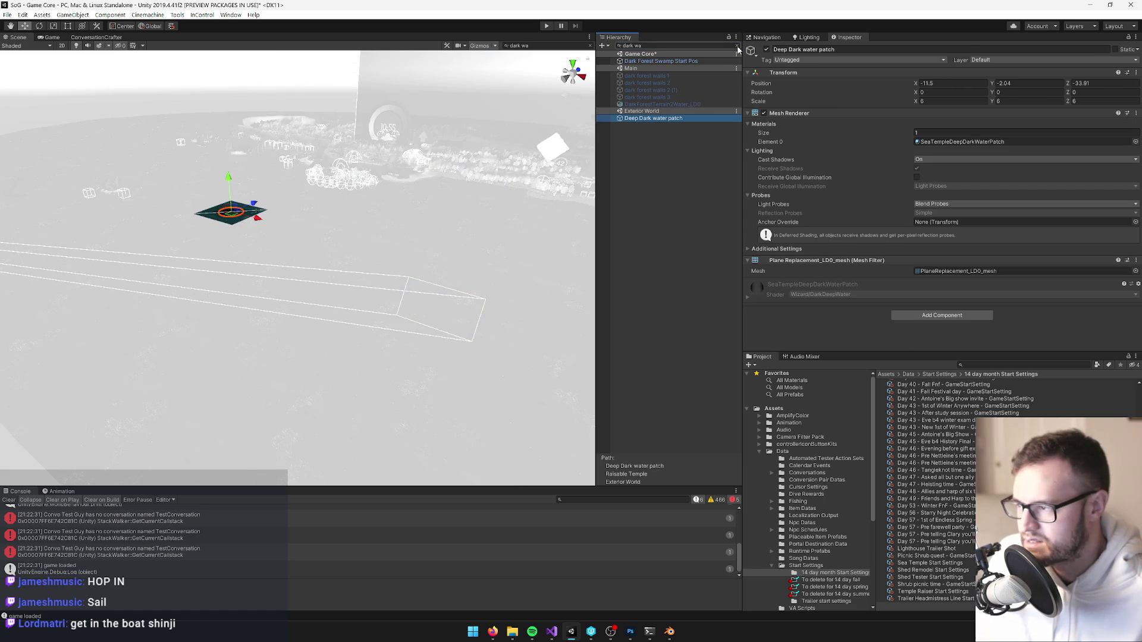
pyautogui.scroll(15, 684, 198)
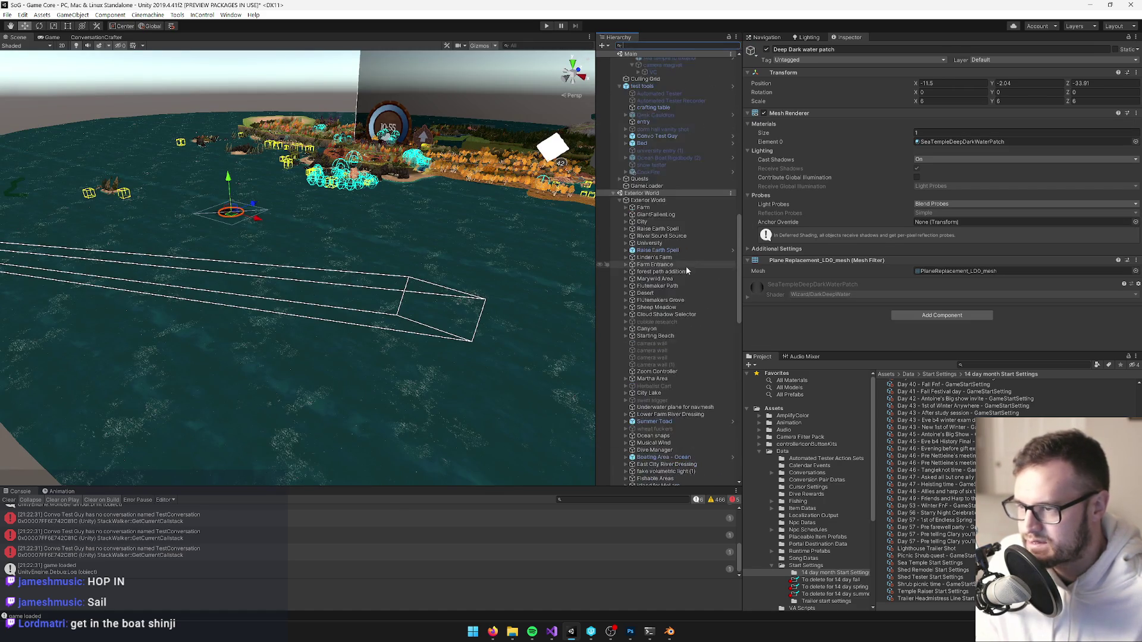
pyautogui.scroll(10, 735, 114)
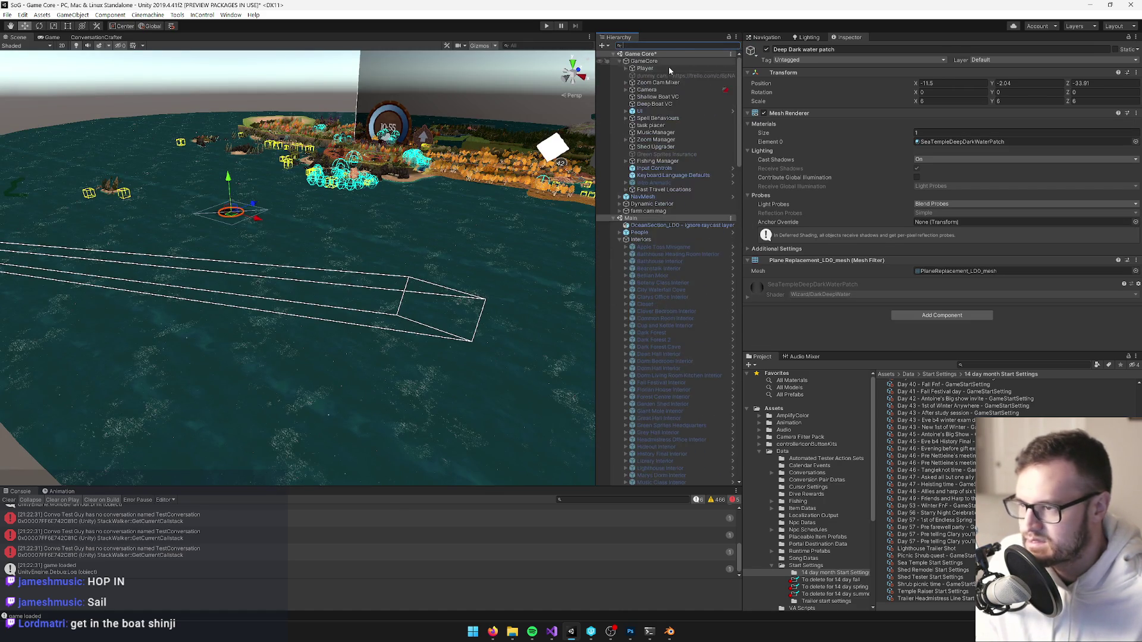
pyautogui.click(644, 67)
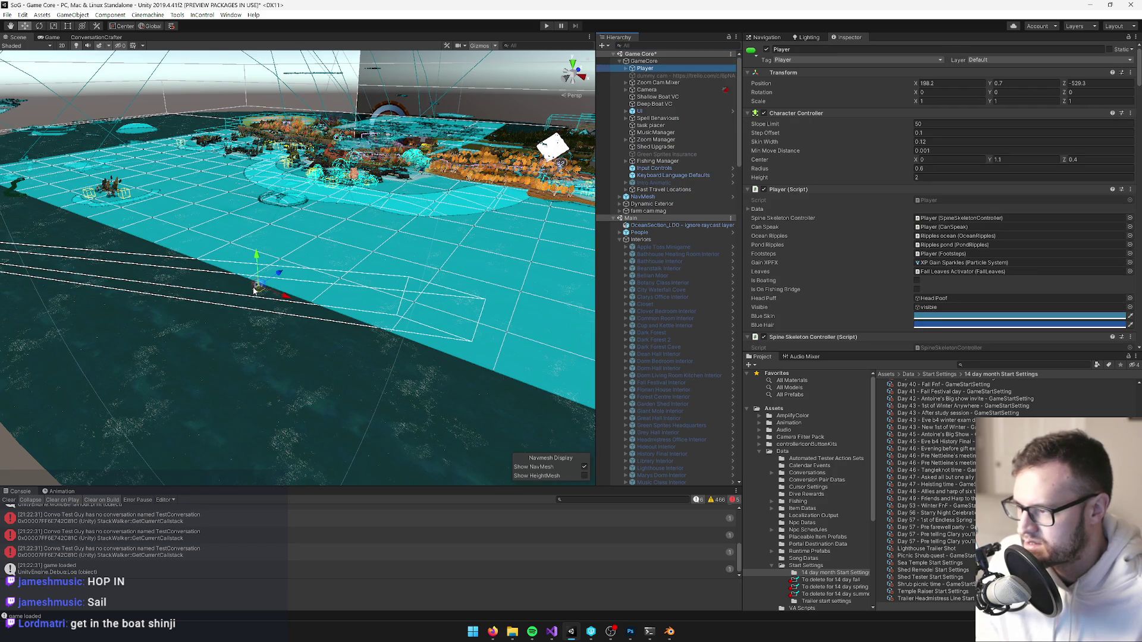
pyautogui.moveTo(258, 291)
pyautogui.mouseDown()
pyautogui.moveTo(230, 239)
pyautogui.moveTo(237, 204)
pyautogui.moveTo(369, 306)
pyautogui.moveTo(344, 306)
pyautogui.mouseUp()
pyautogui.press('f')
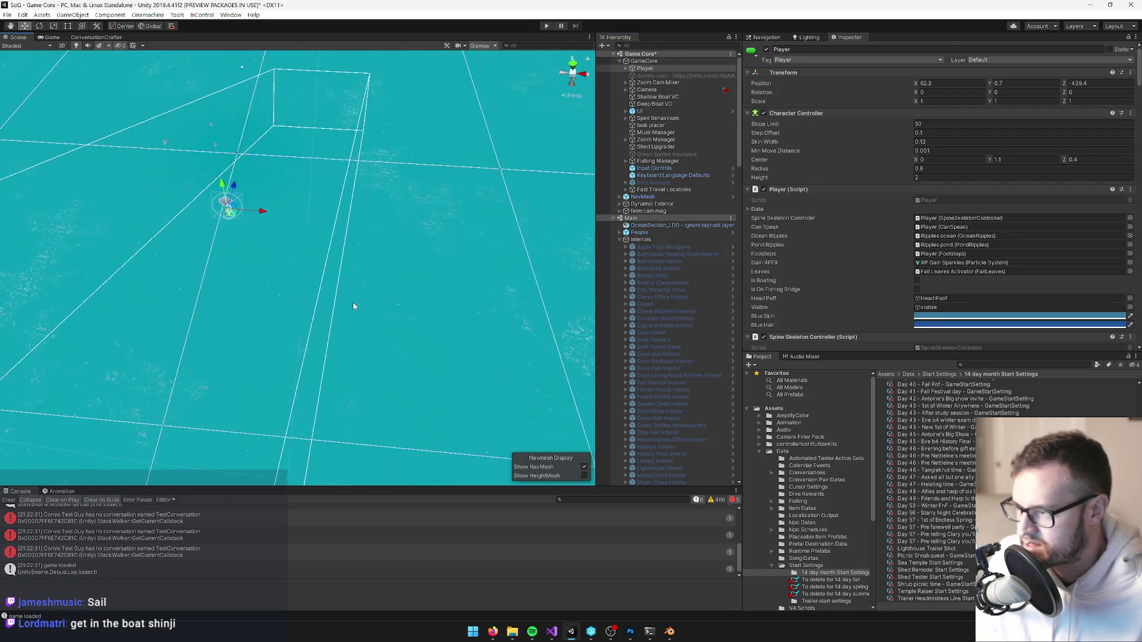
pyautogui.click(645, 304)
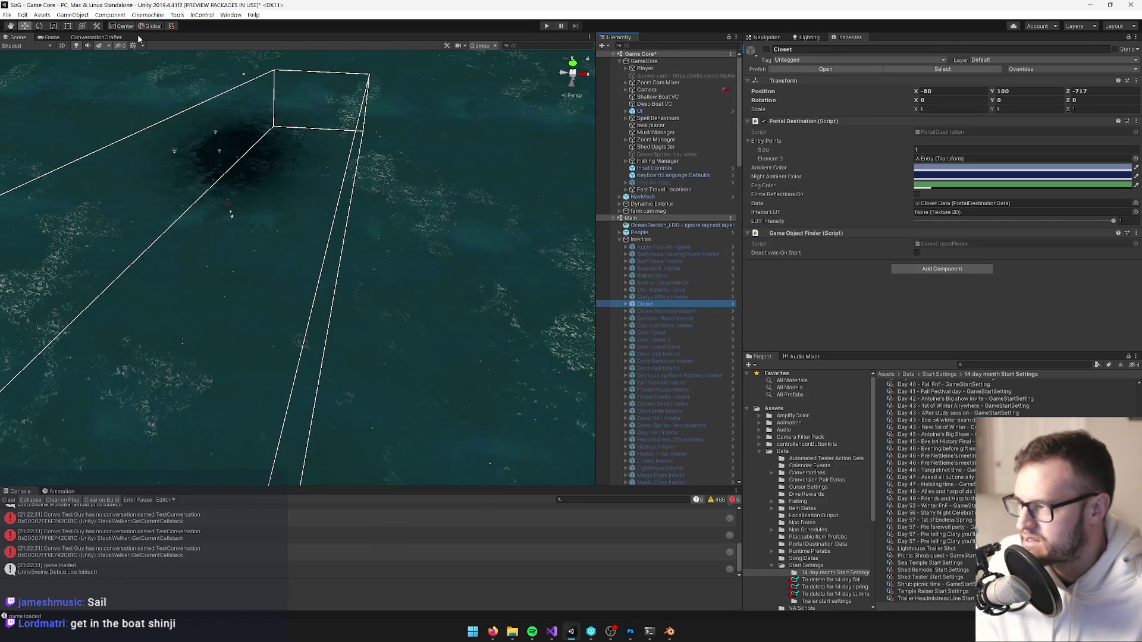
pyautogui.click(50, 38)
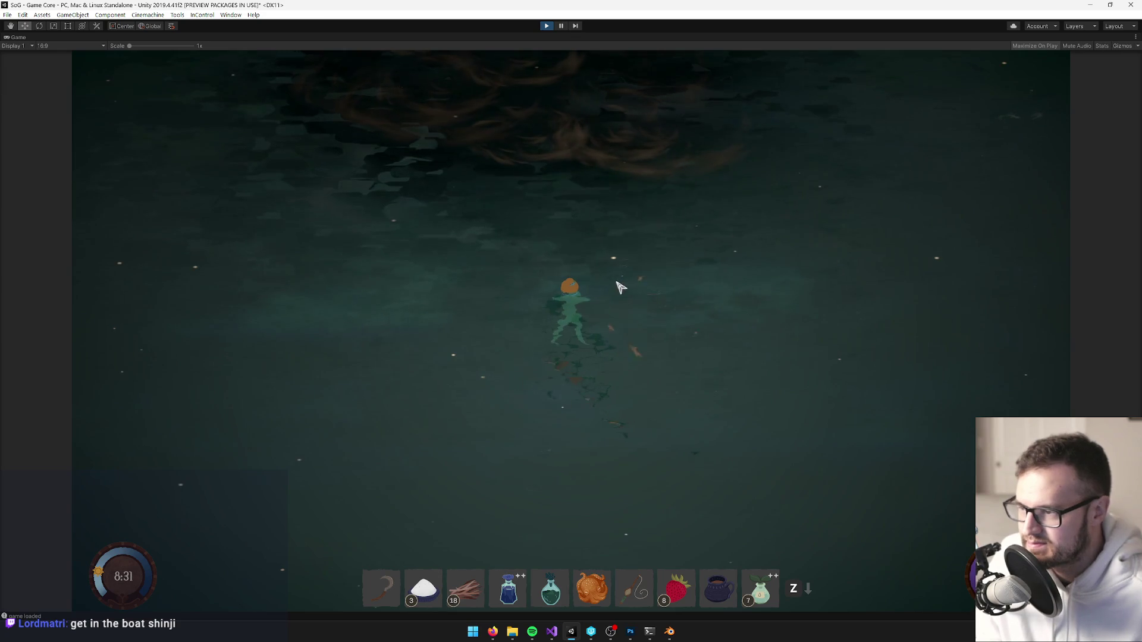
# Use the boat-summoning amulet from the inventory and sail the boat to the dark water.
pyautogui.press('Tab')
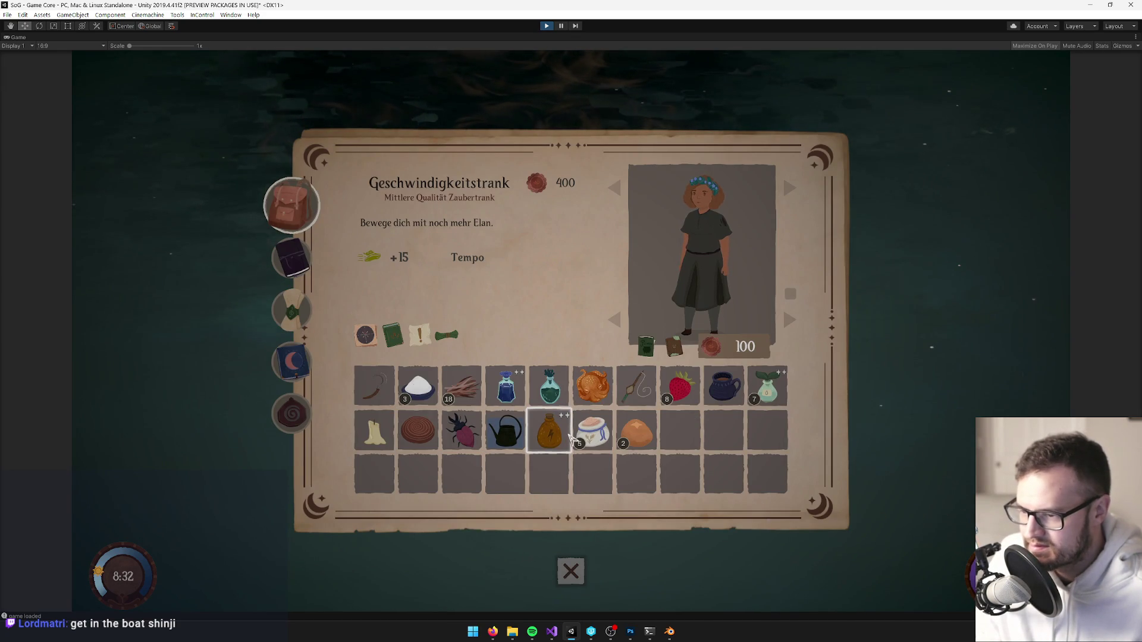
pyautogui.click(590, 400)
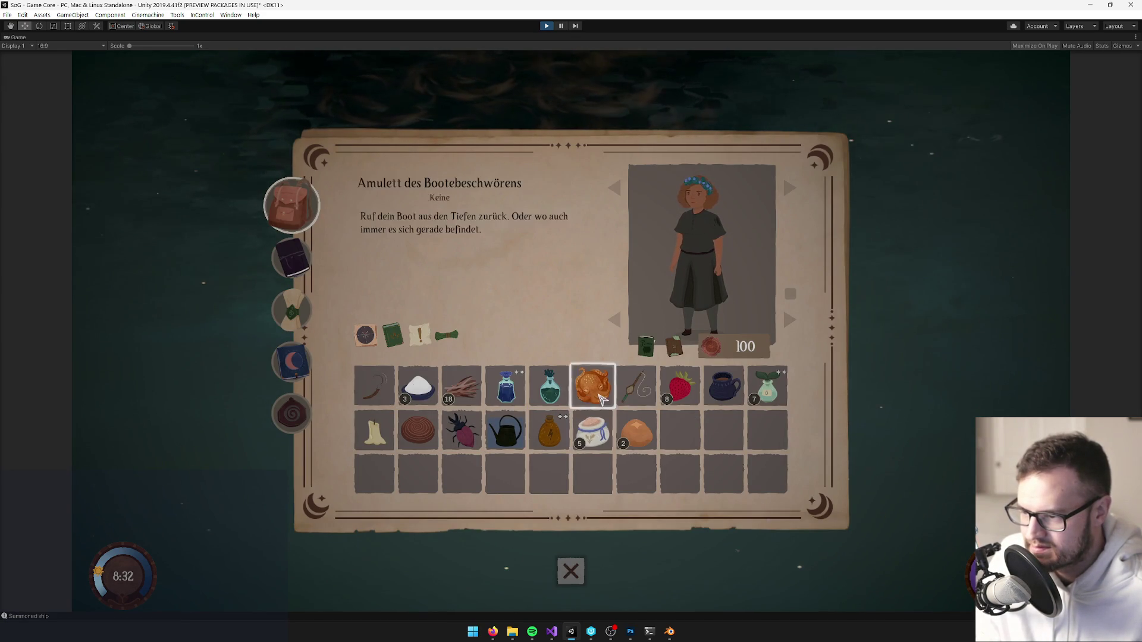
pyautogui.click(571, 568)
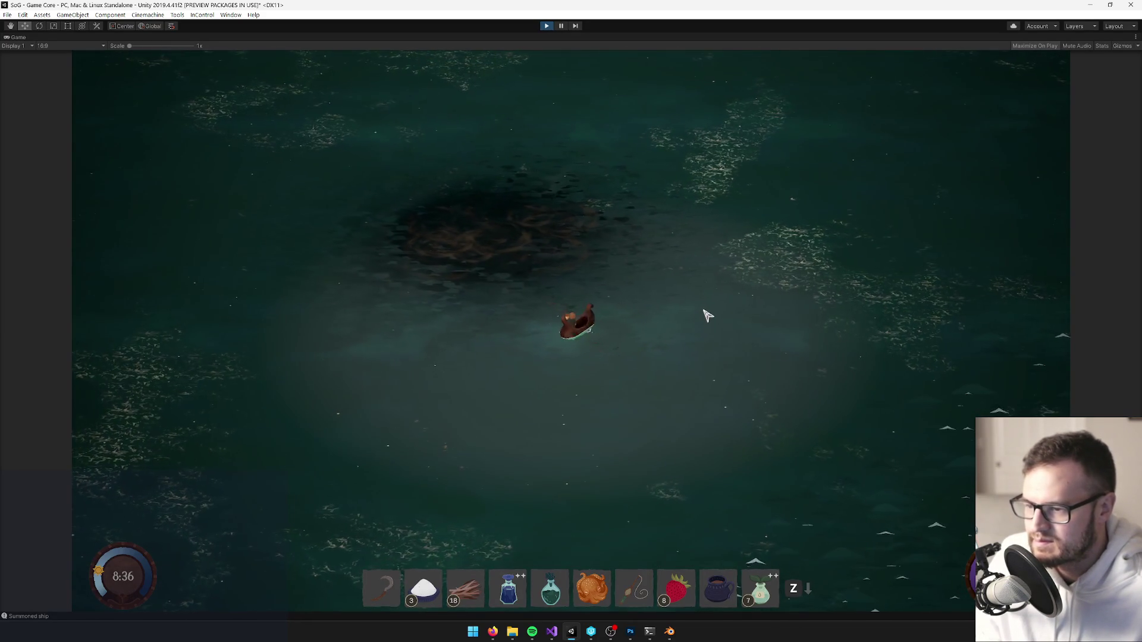
pyautogui.press('Up')
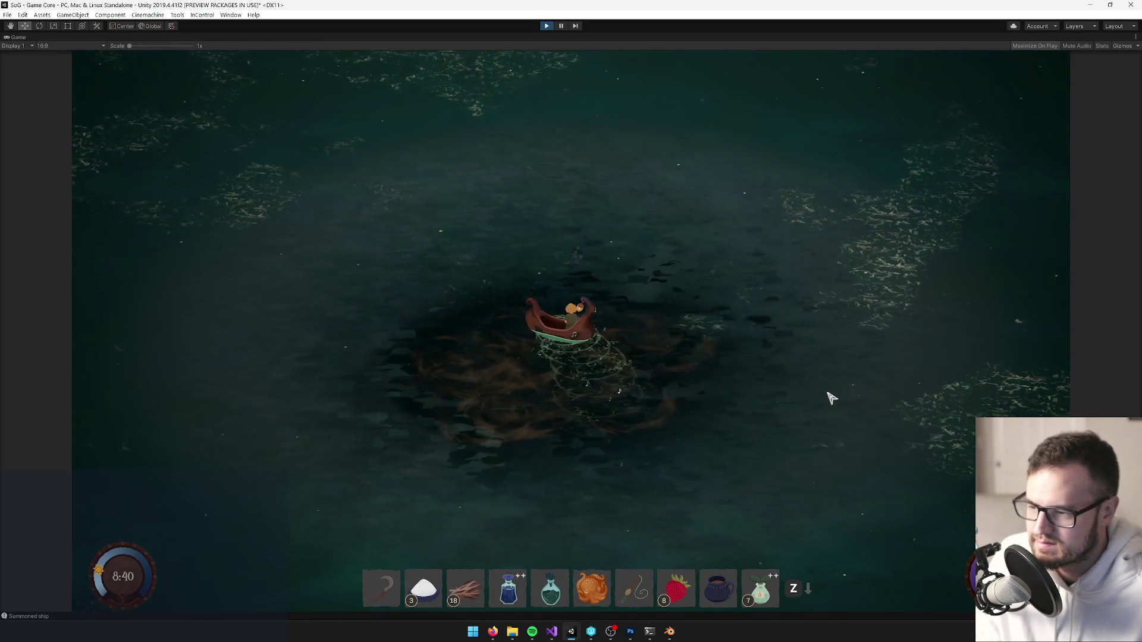
pyautogui.press('Tab')
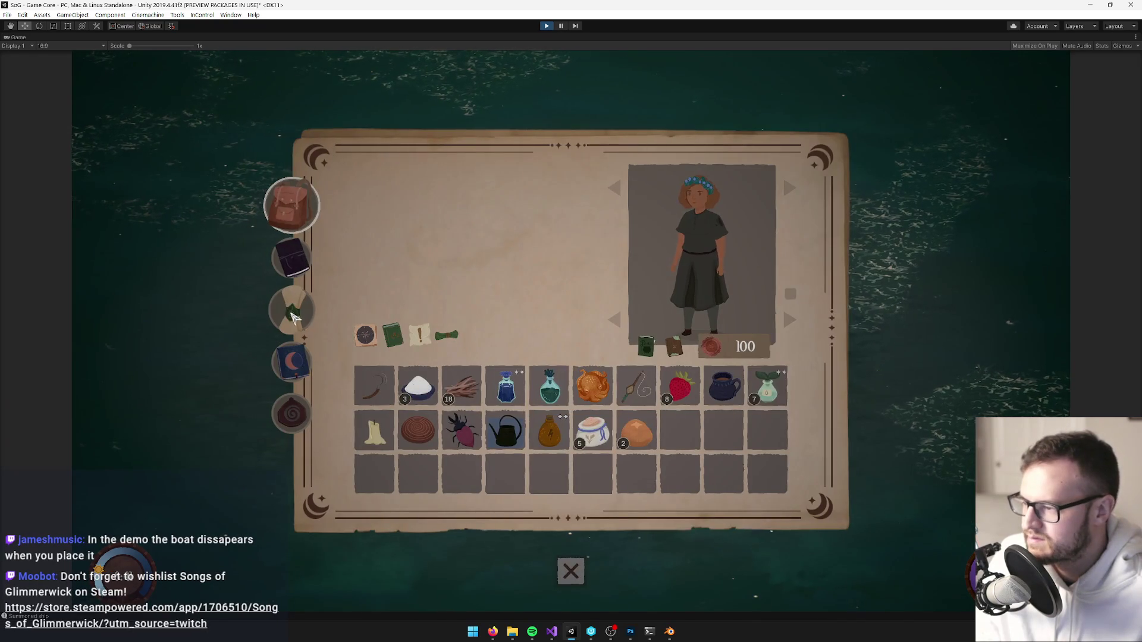
# Change the game language from German to English under Optionen > Sprache.
pyautogui.click(293, 311)
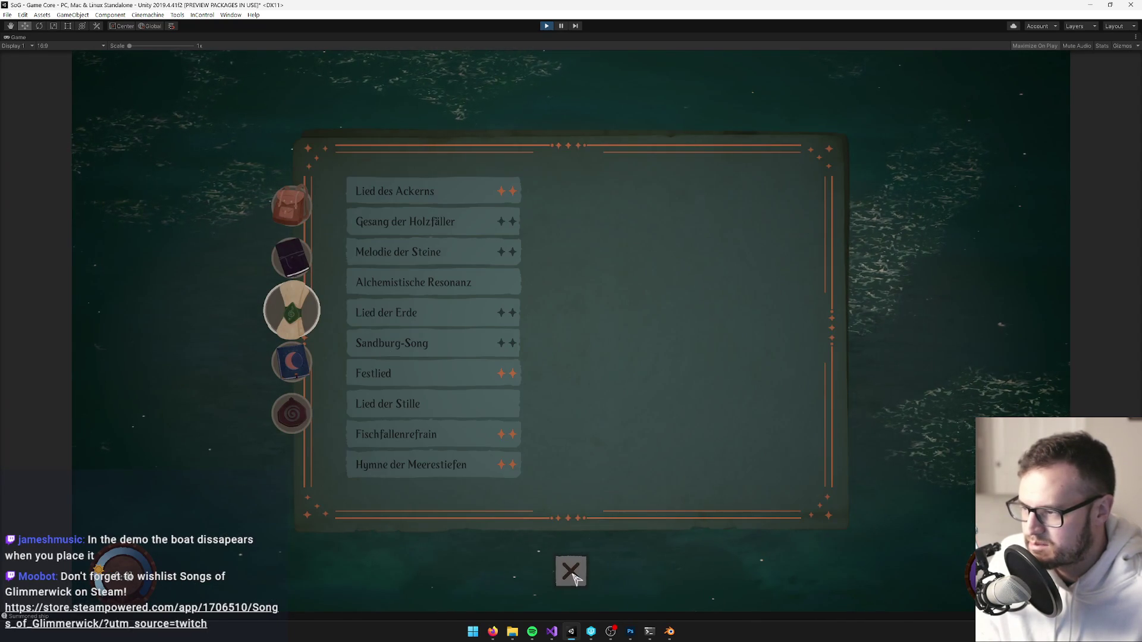
pyautogui.click(571, 571)
pyautogui.press('Escape')
pyautogui.click(571, 329)
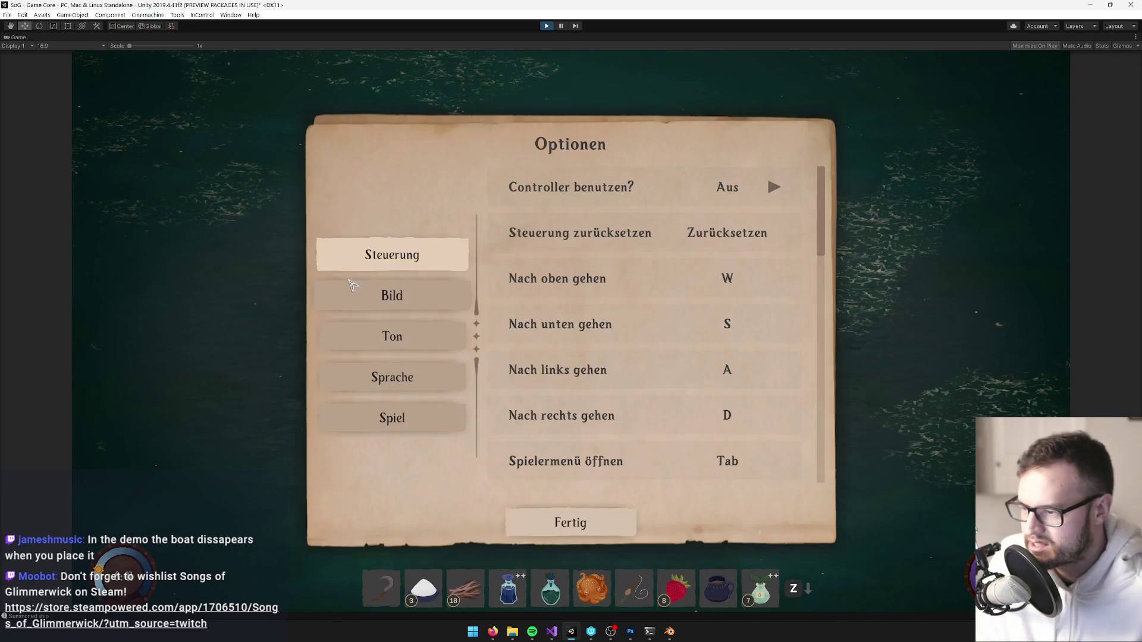
pyautogui.click(392, 418)
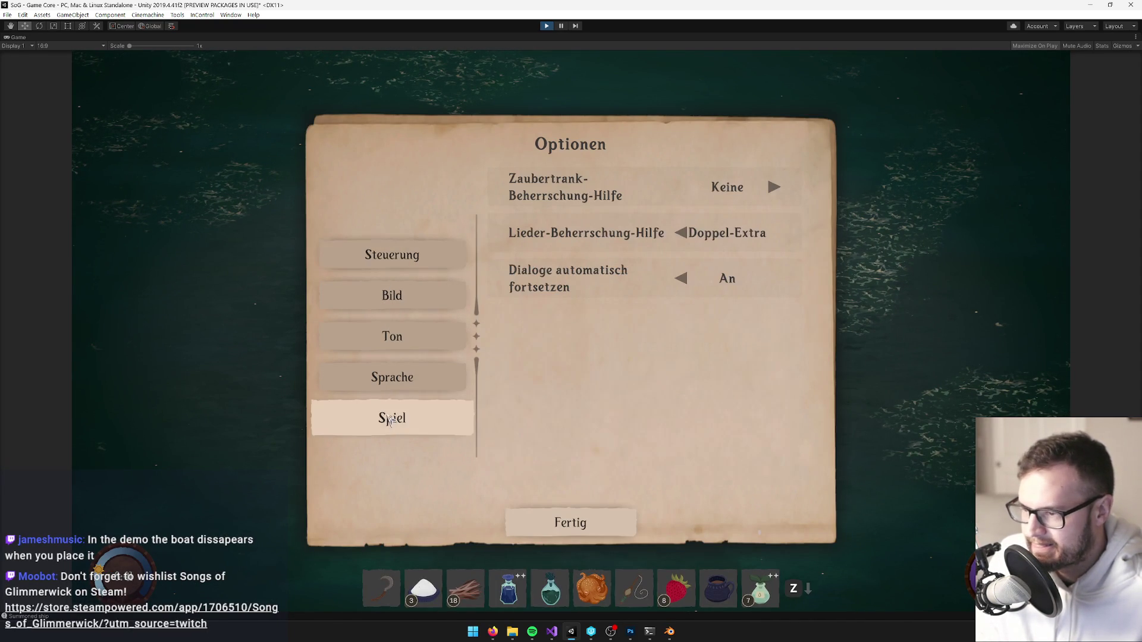
pyautogui.click(380, 379)
pyautogui.click(680, 235)
pyautogui.click(679, 235)
pyautogui.click(601, 509)
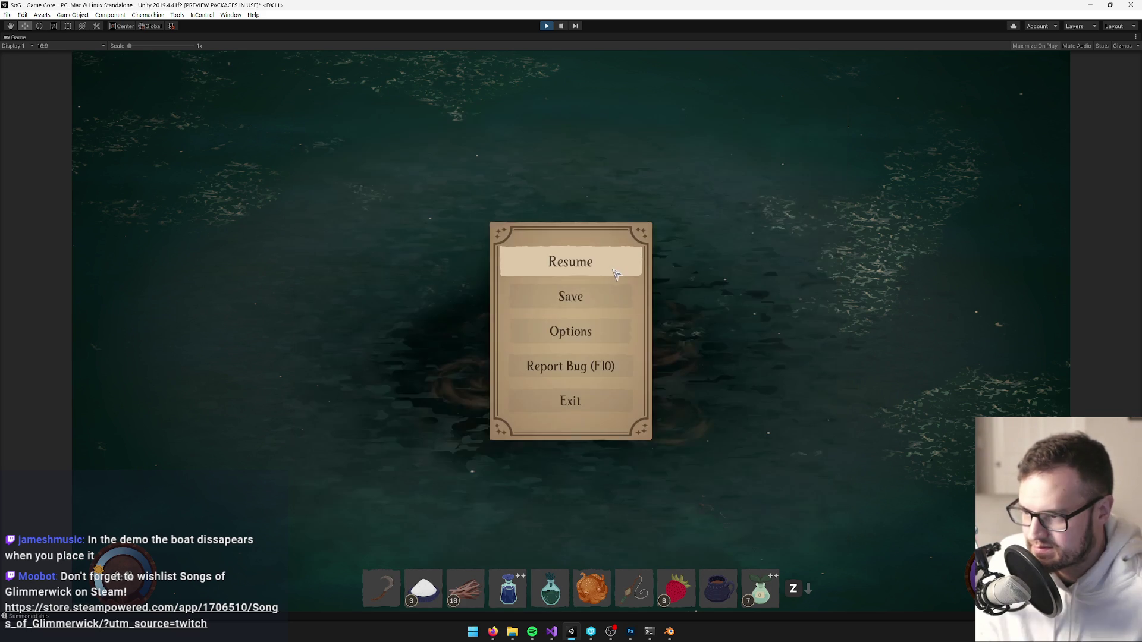
# Pin the Hymn of Sea's Abyss note chart from the songs menu.
pyautogui.press('Escape')
pyautogui.press('Tab')
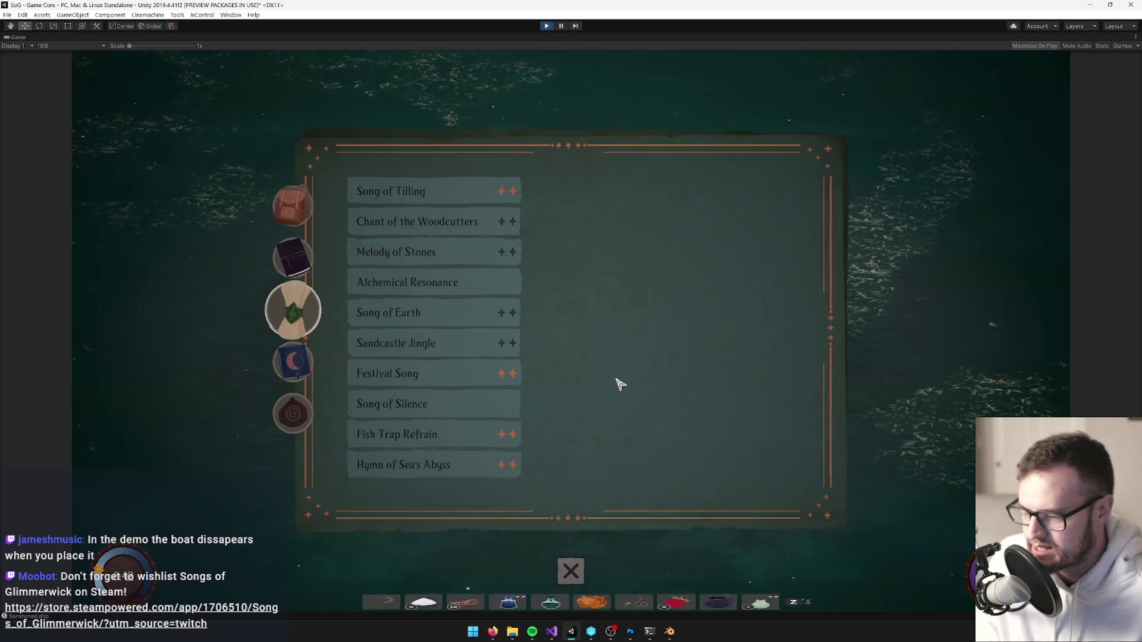
pyautogui.click(428, 467)
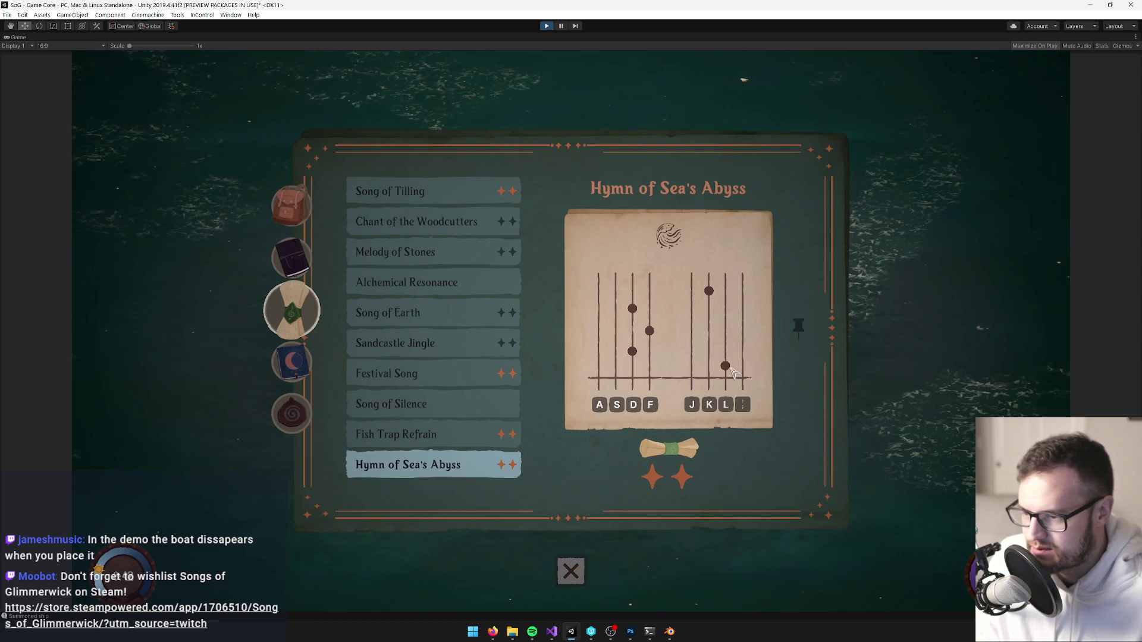
pyautogui.click(798, 326)
pyautogui.press('Tab')
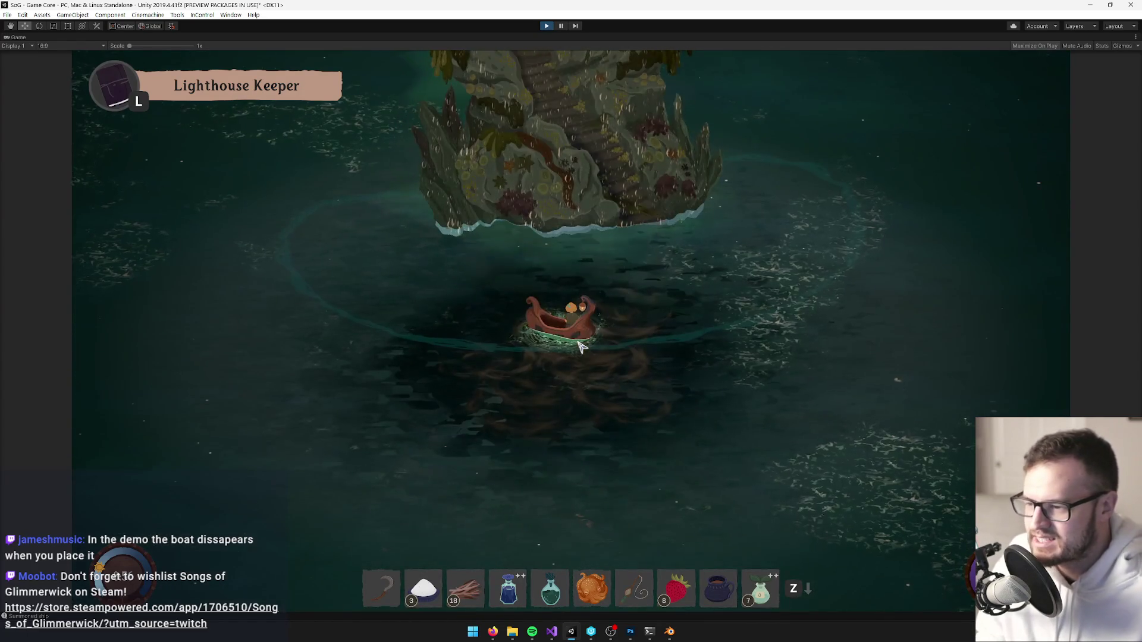
# Sail the boat to the risen temple and walk the character up its stairs into the doorway.
pyautogui.press('w')
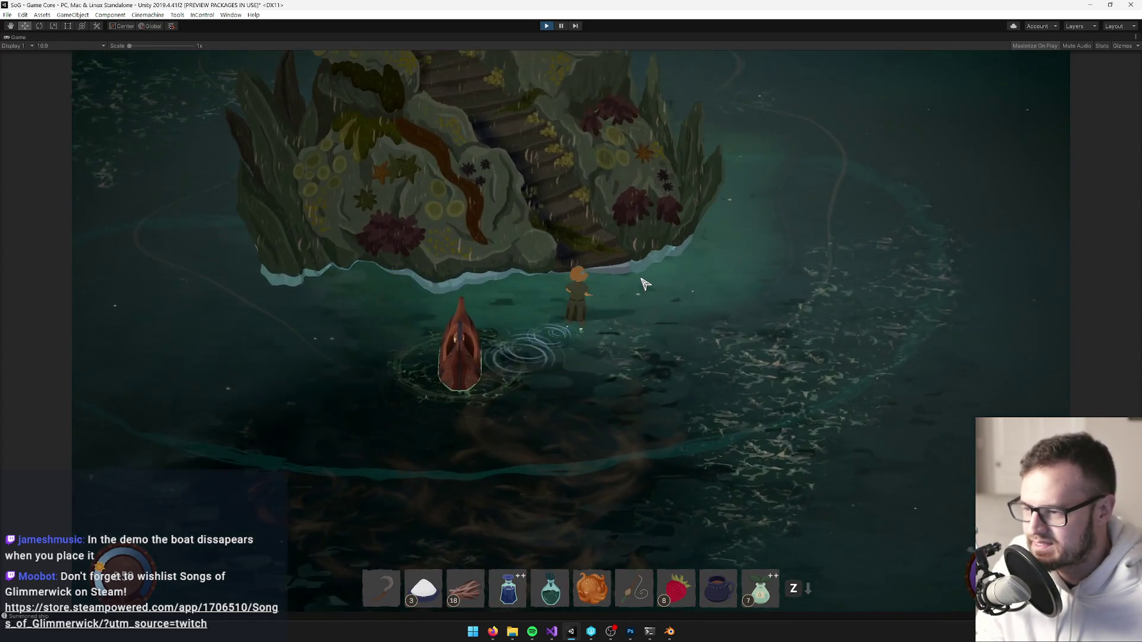
pyautogui.press('w')
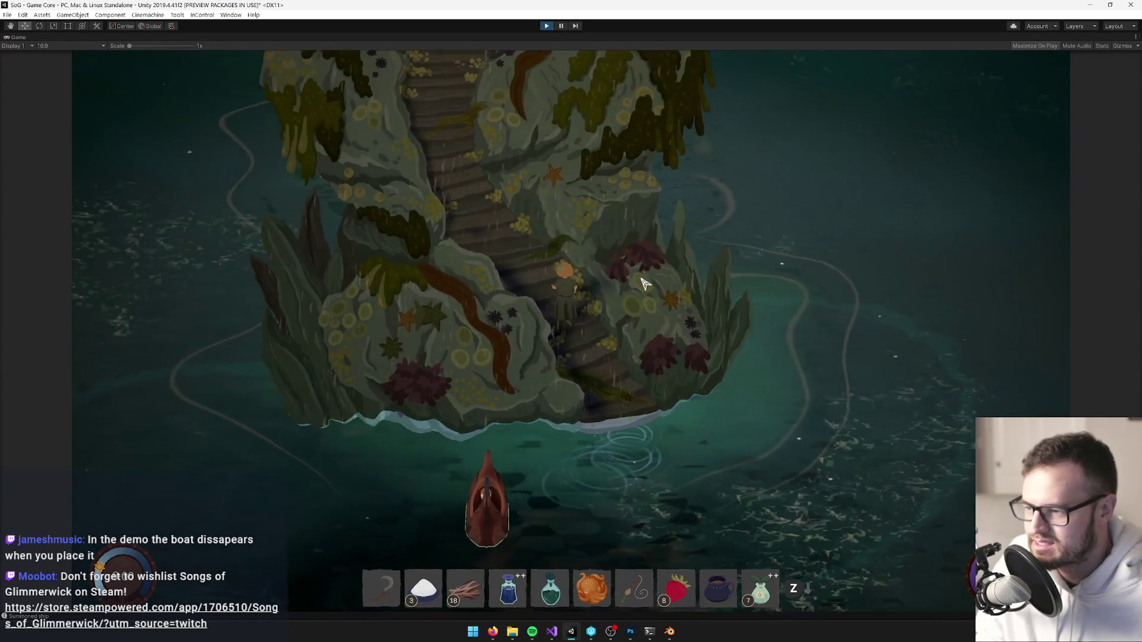
pyautogui.press('w')
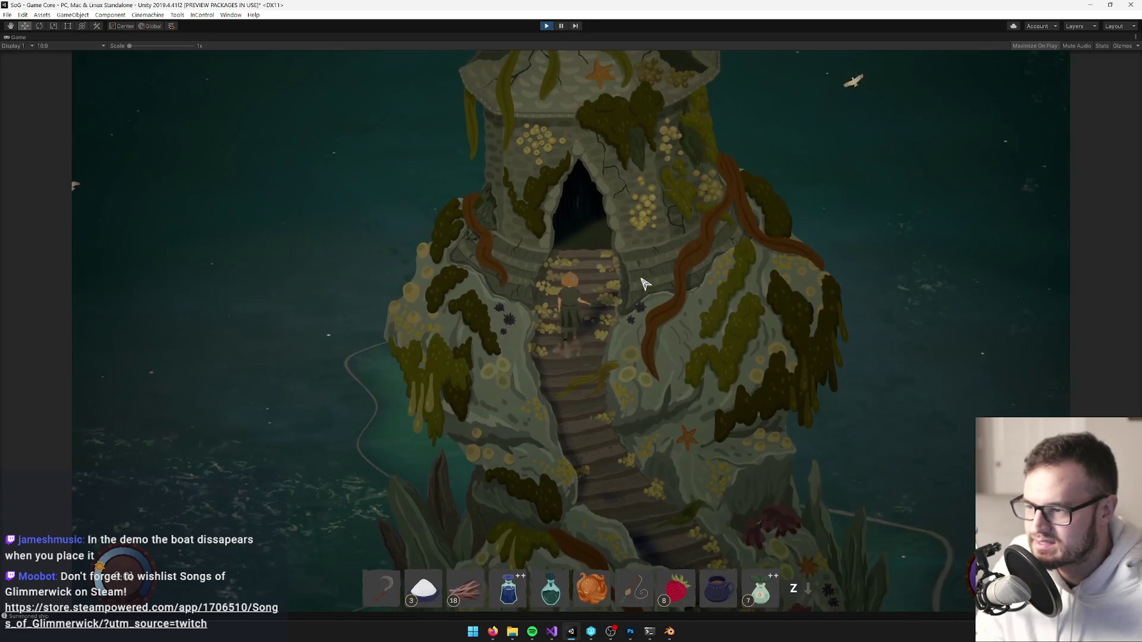
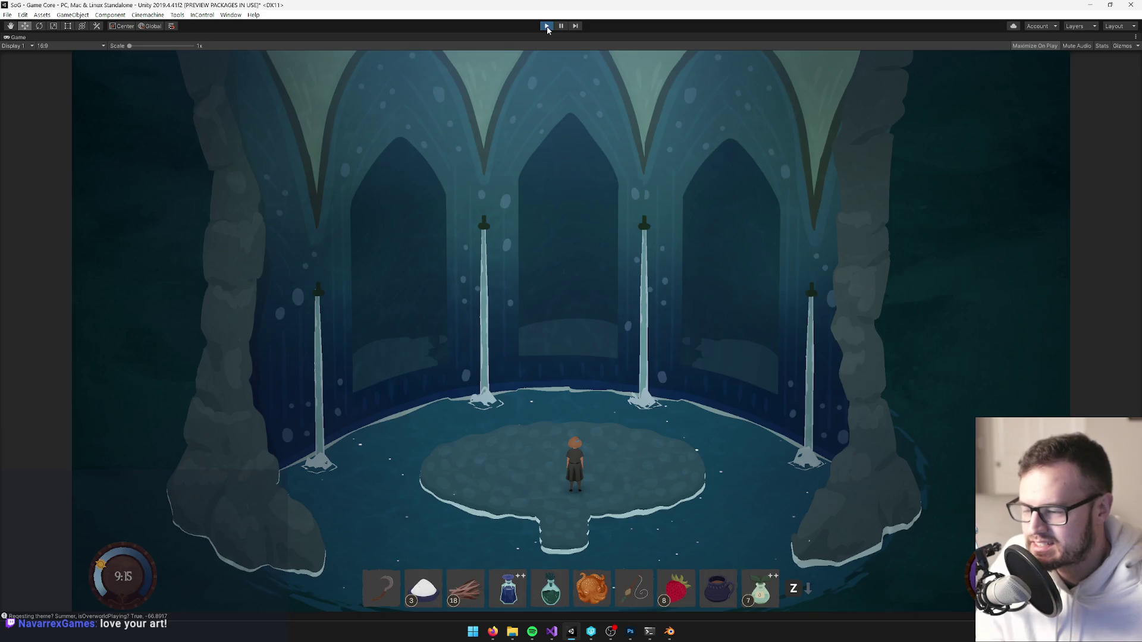
# Exit play mode, check Botany Class Interior's portal, then find and open the Sea Temple Interior prefab.
pyautogui.click(547, 26)
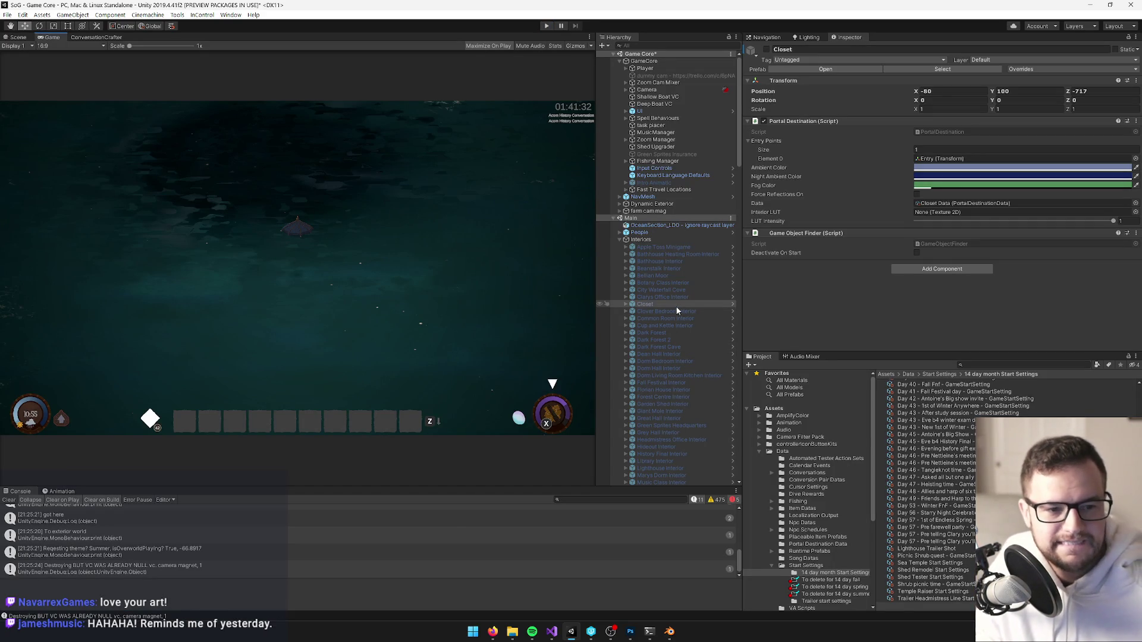
pyautogui.click(659, 284)
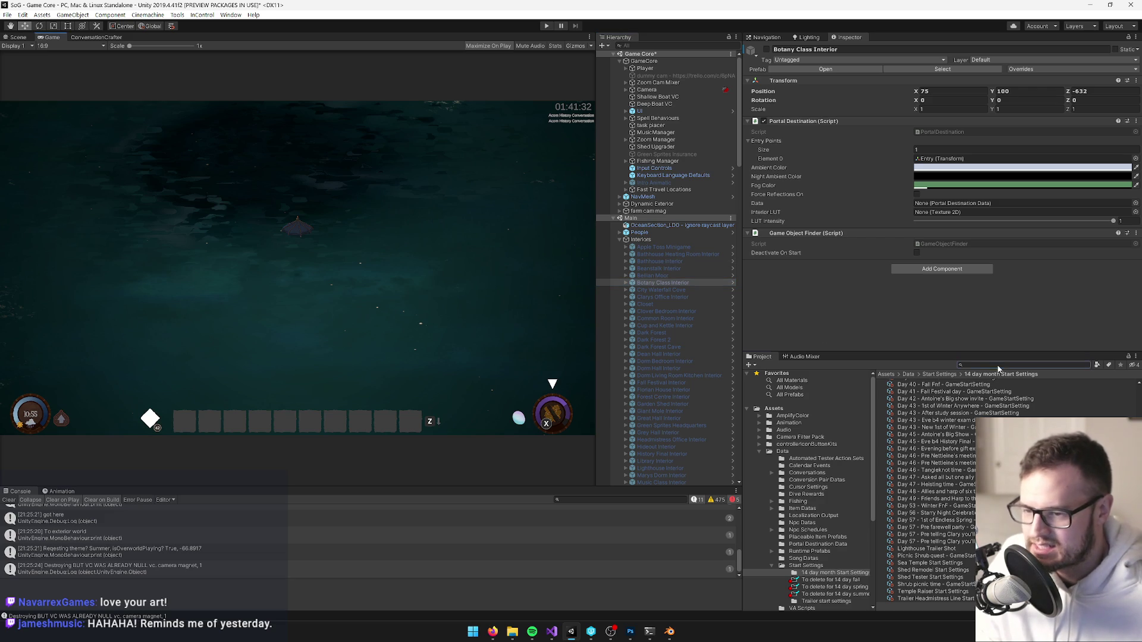
pyautogui.click(394, 282)
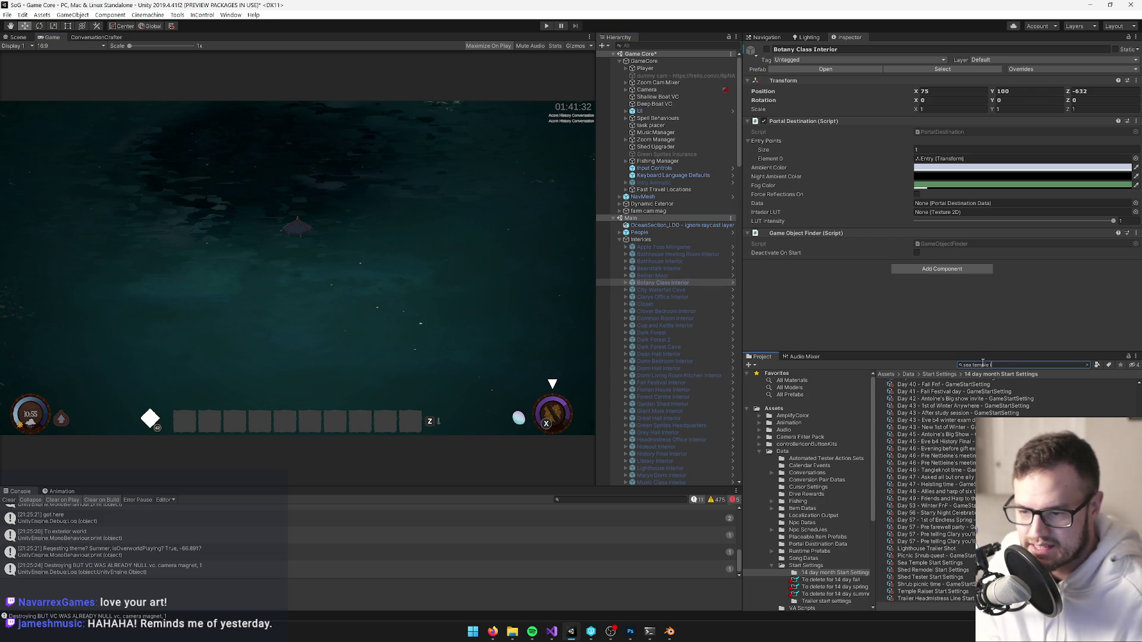
pyautogui.write('nt')
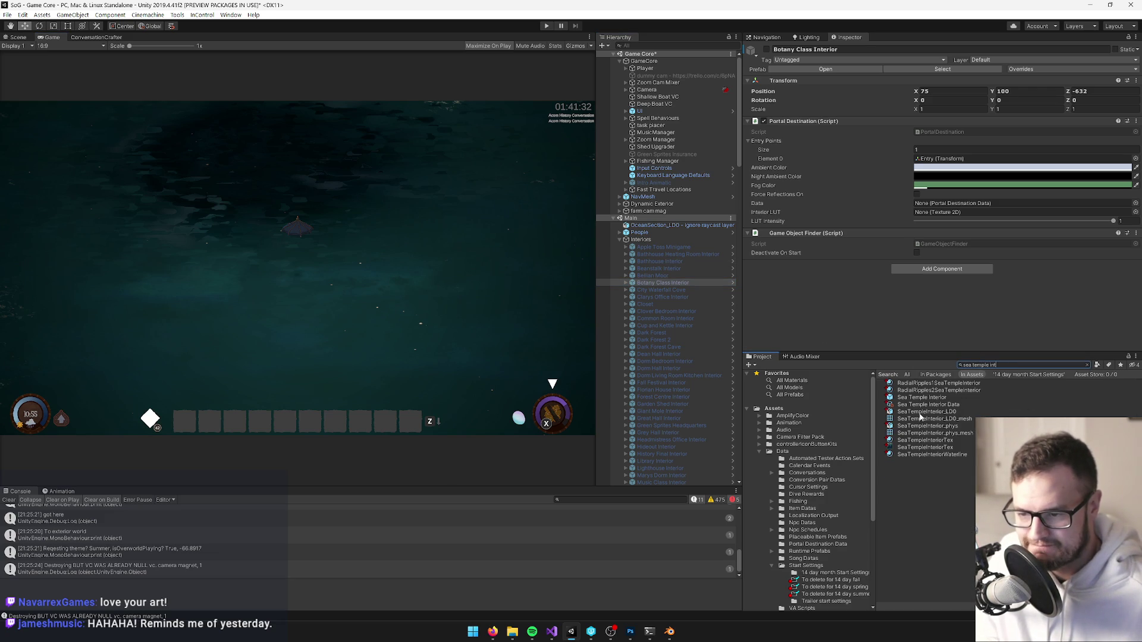
pyautogui.click(930, 398)
pyautogui.click(945, 83)
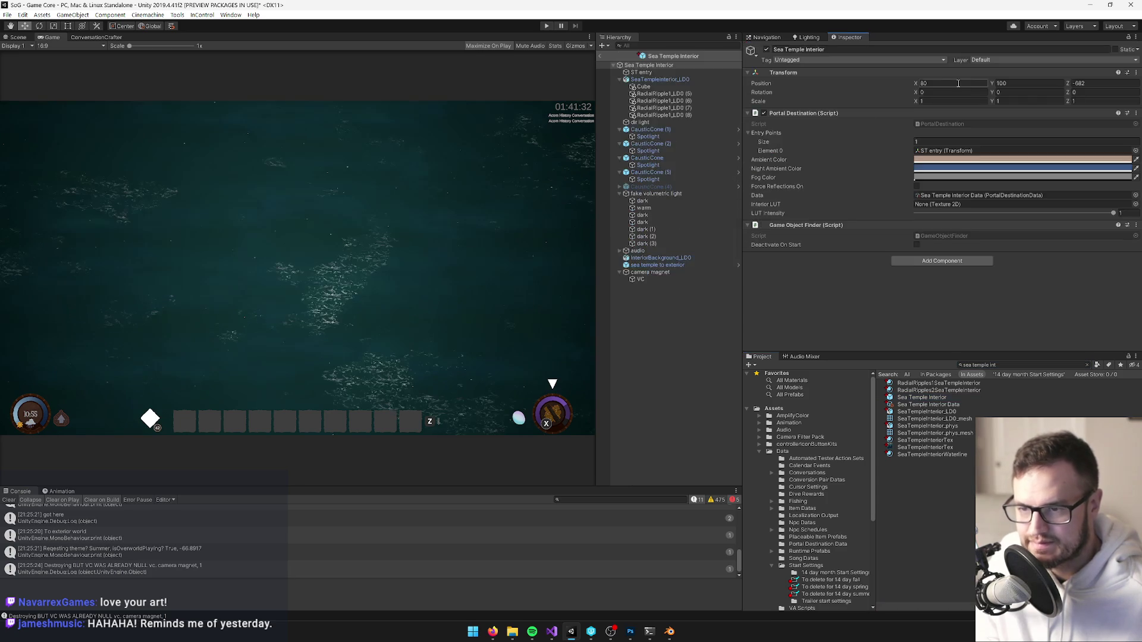
# Add a Mesh Collider component to the SeaTempleInterior_LD0 model.
pyautogui.click(21, 37)
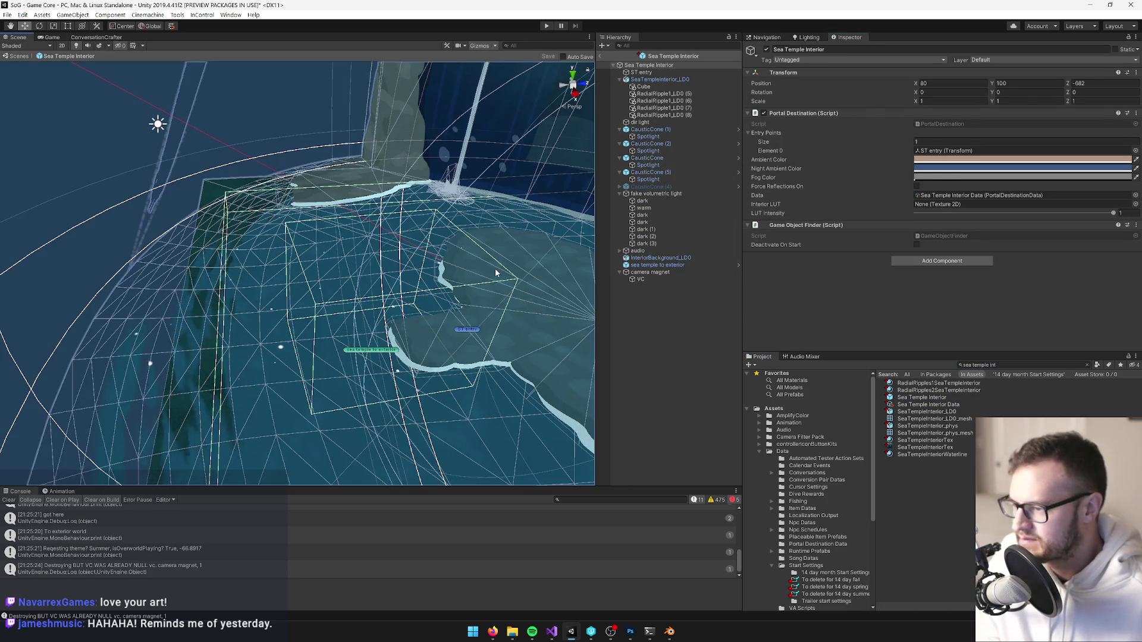
pyautogui.click(463, 262)
pyautogui.moveTo(464, 262)
pyautogui.mouseDown()
pyautogui.moveTo(470, 252)
pyautogui.moveTo(343, 174)
pyautogui.mouseUp()
pyautogui.scroll(-4, 850, 253)
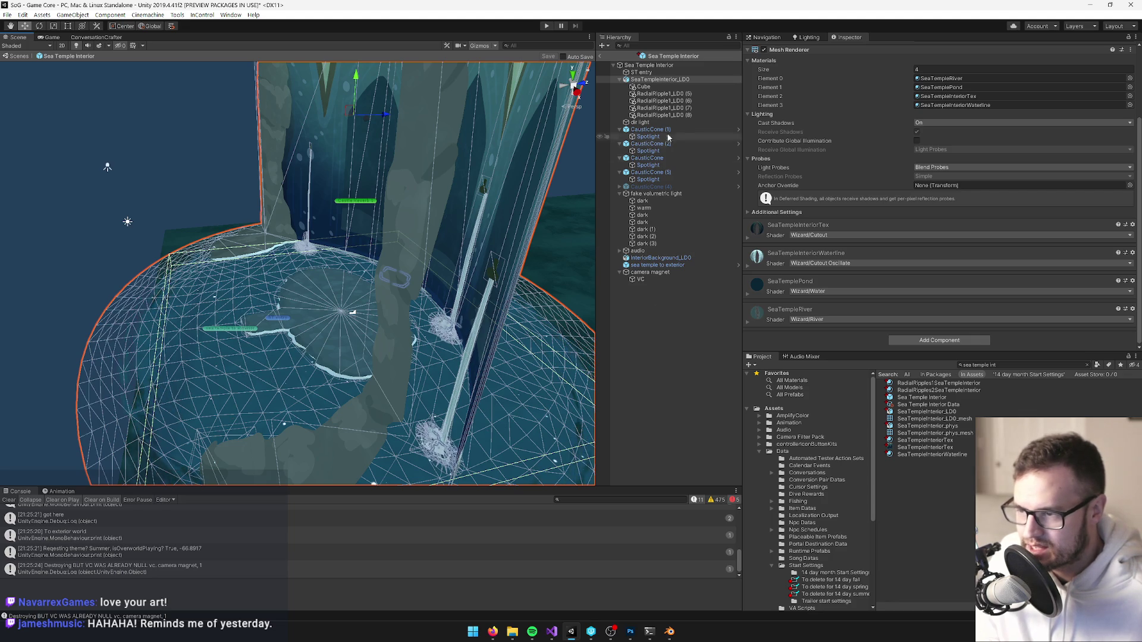
pyautogui.click(944, 341)
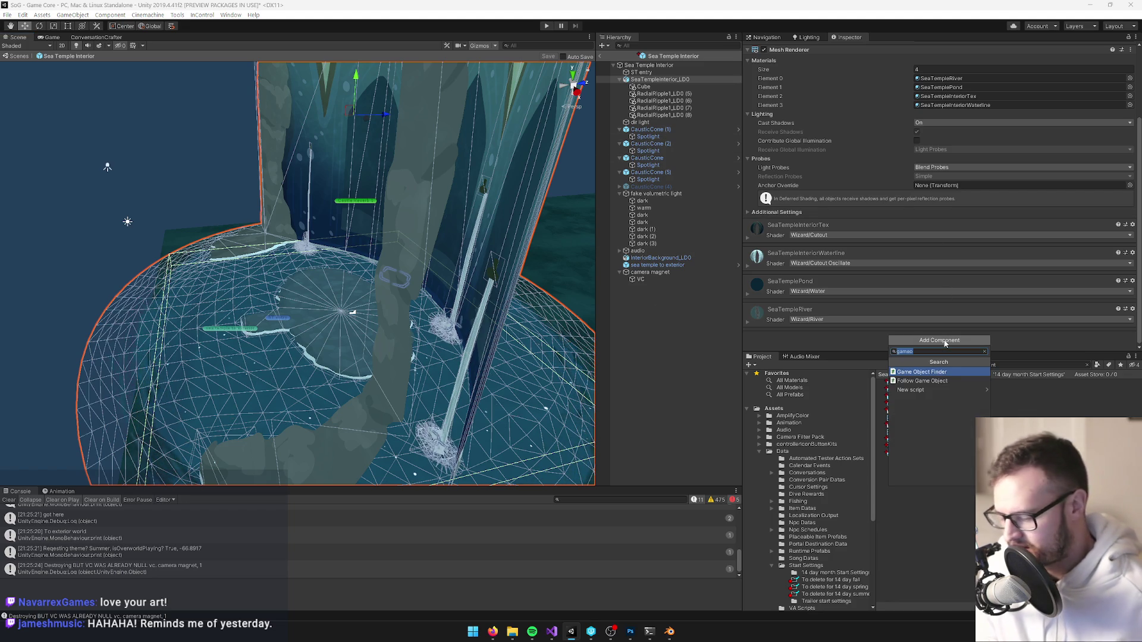
pyautogui.write('mesh col')
pyautogui.press('Return')
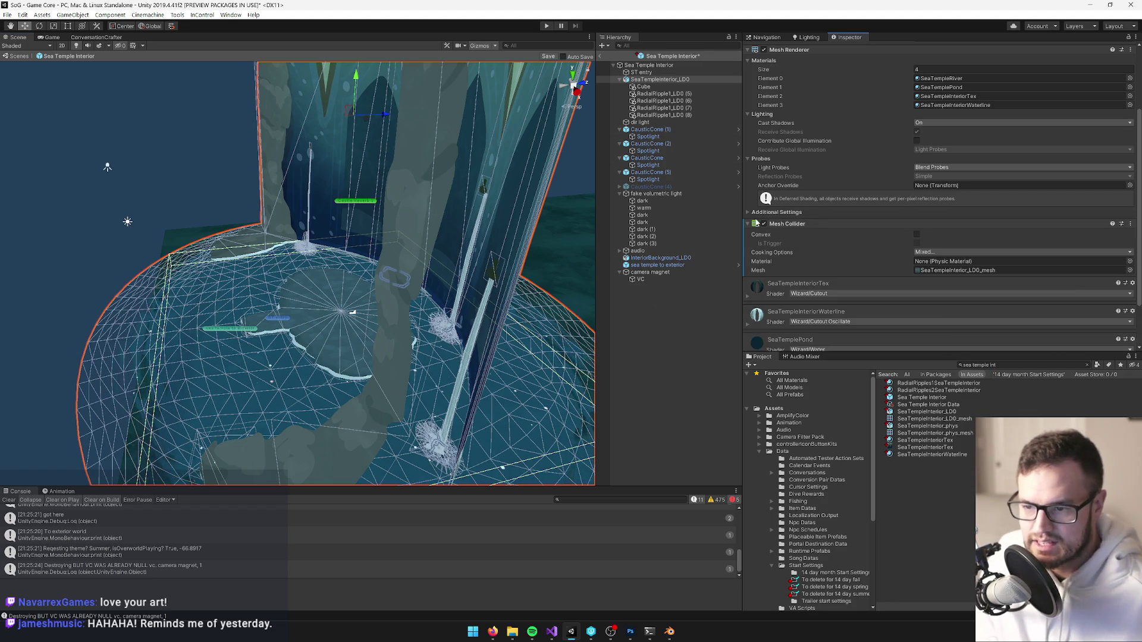
# Set the collider's material to Stone and its mesh to SeaTempleInterior_phys_mesh.
pyautogui.click(1129, 261)
pyautogui.write('st')
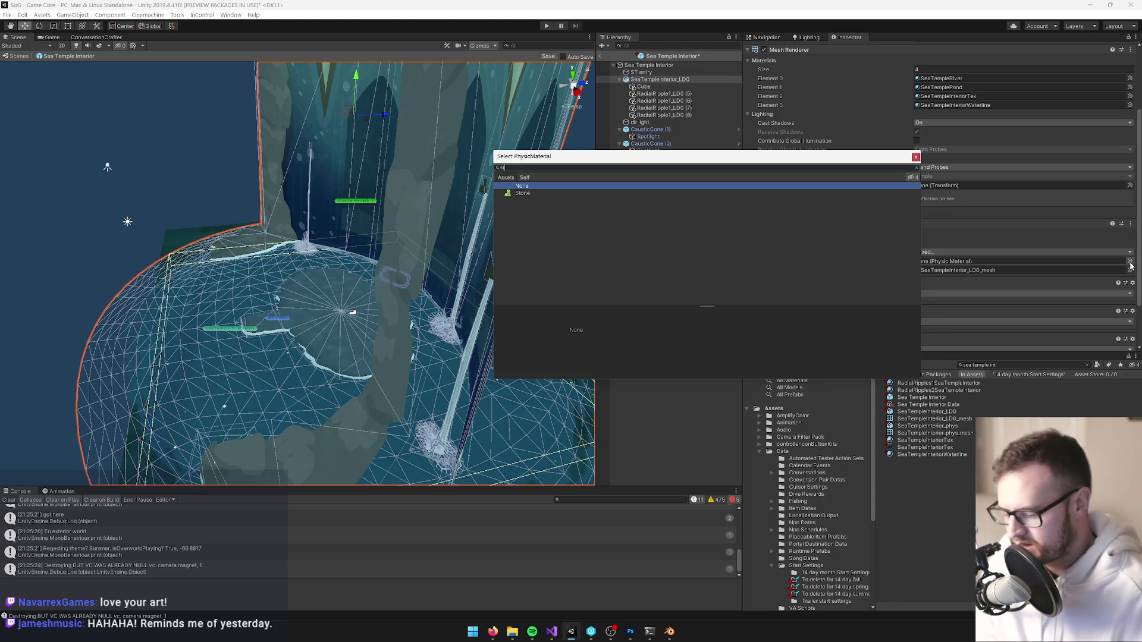
pyautogui.press('Down')
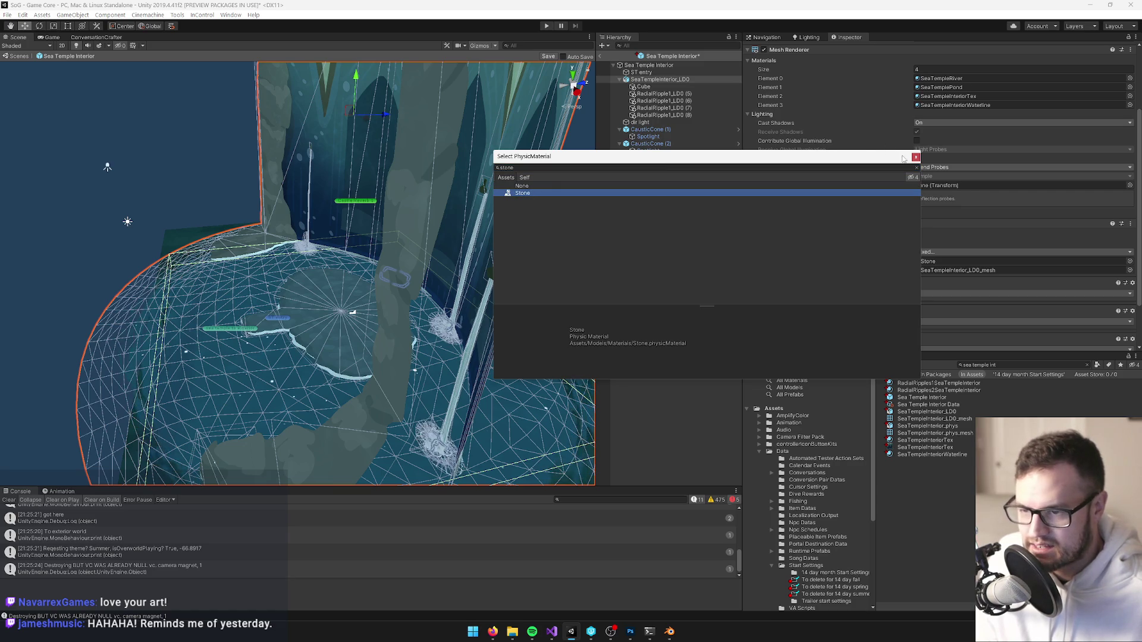
pyautogui.click(915, 157)
pyautogui.click(1129, 270)
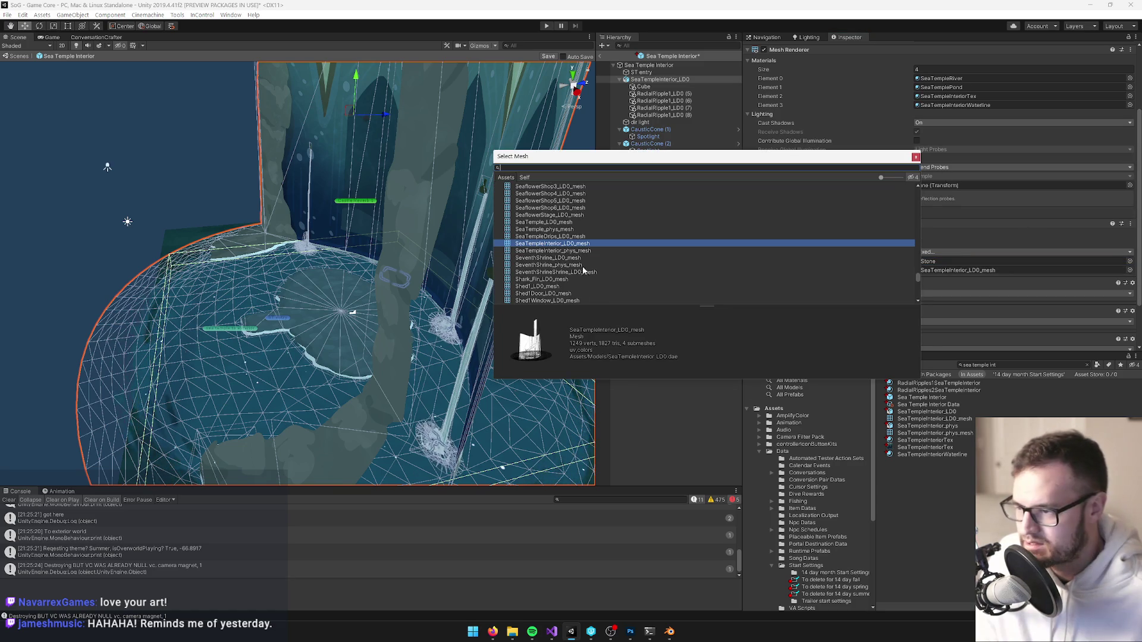
pyautogui.click(575, 250)
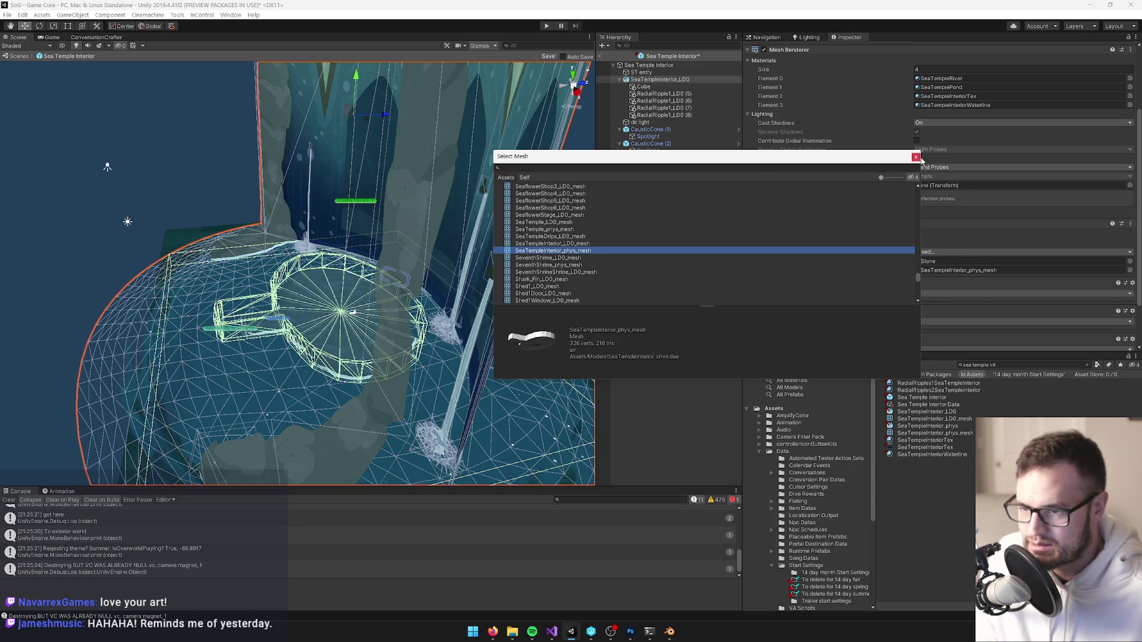
pyautogui.click(915, 157)
# Delete the old Cube child that held the box collider.
pyautogui.click(643, 87)
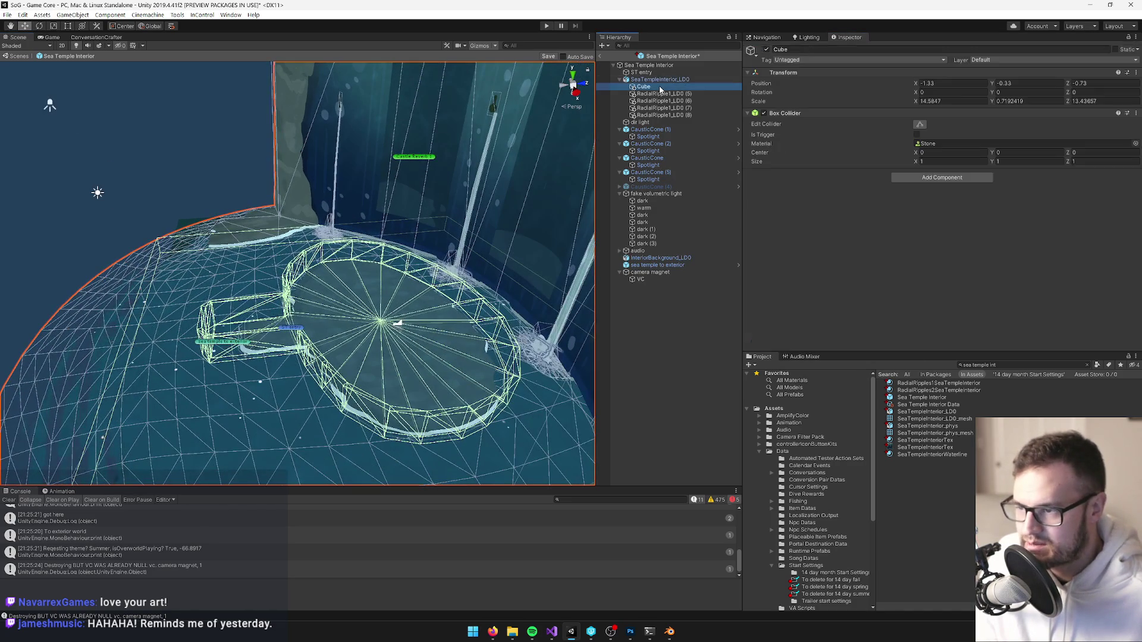
pyautogui.press('Delete')
pyautogui.scroll(5, 297, 274)
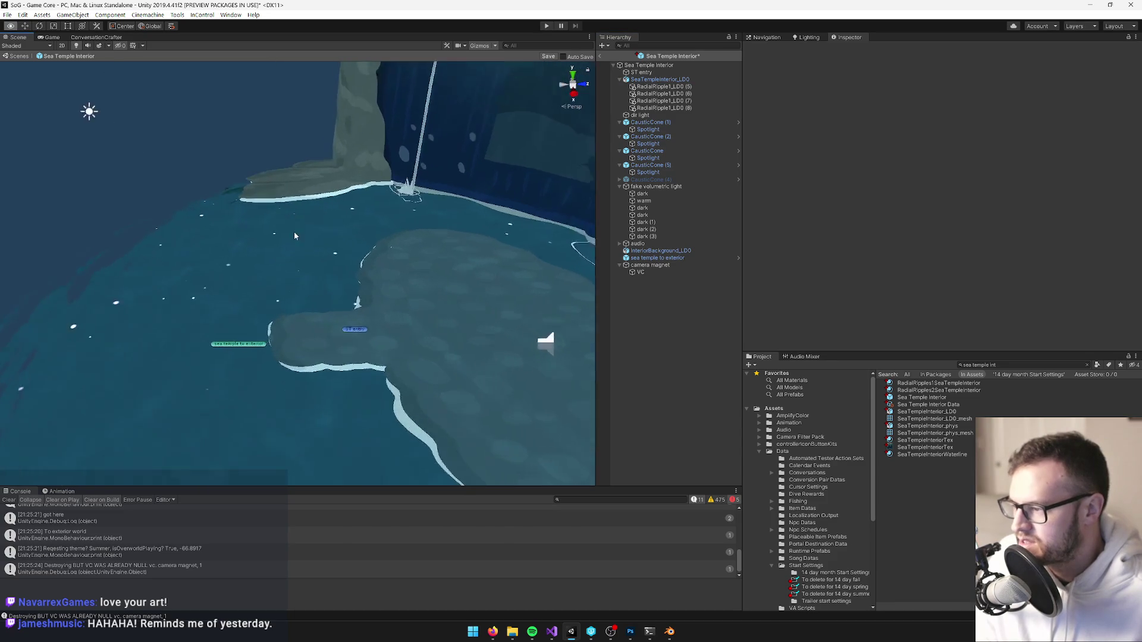
# Reselect SeaTempleInterior_LD0, save the prefab, and bring the exit portal into view.
pyautogui.click(218, 379)
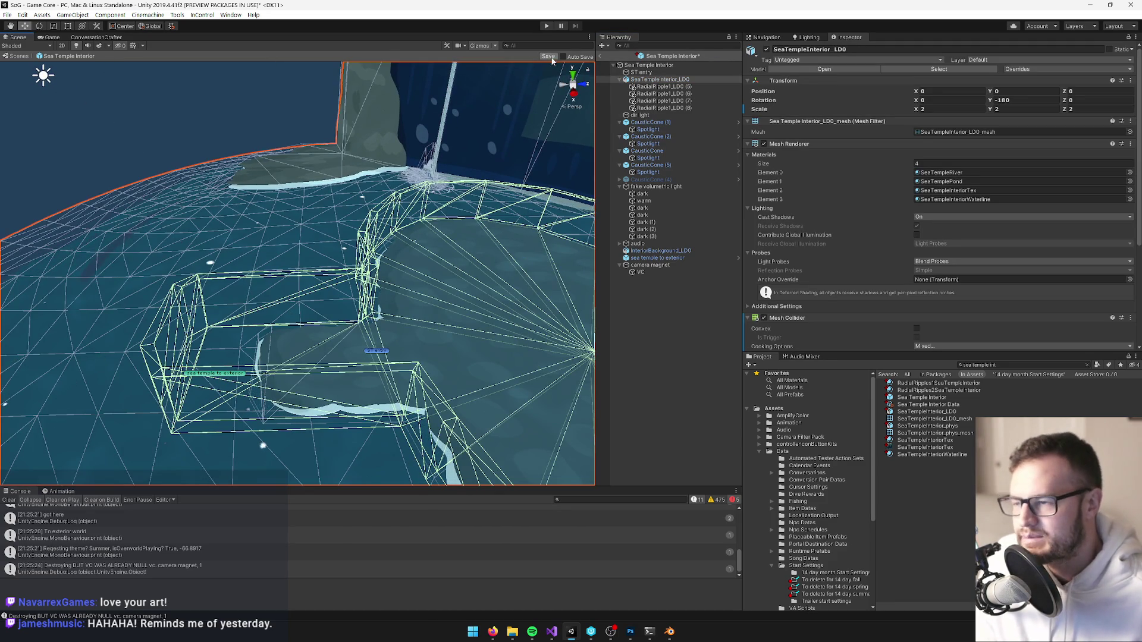
pyautogui.click(548, 57)
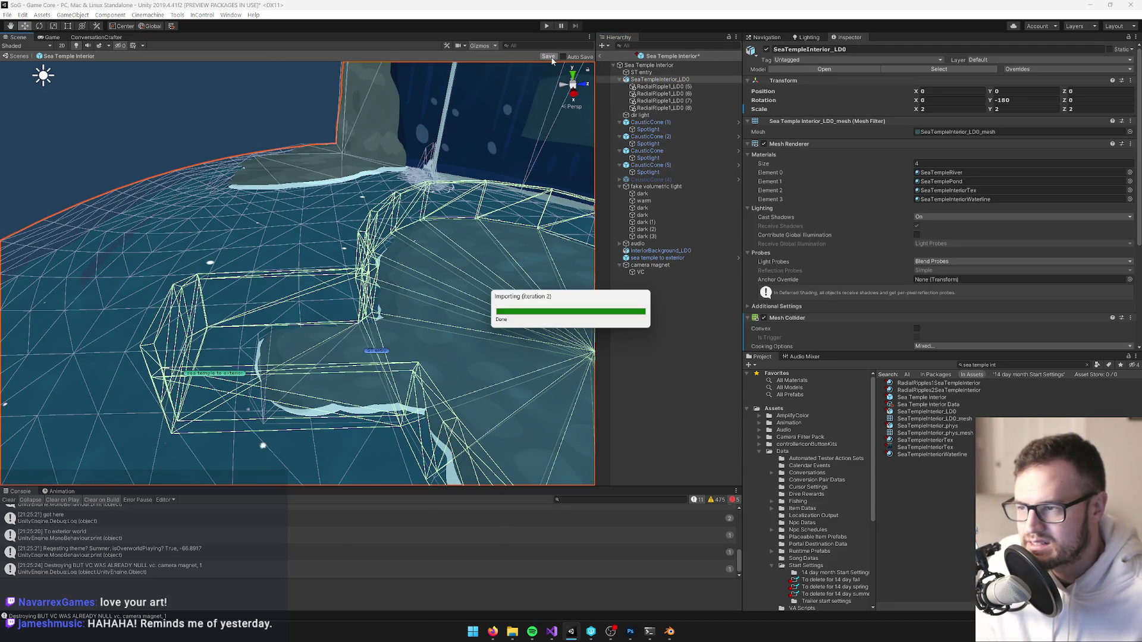
pyautogui.moveTo(452, 188); pyautogui.dragTo(364, 259)
pyautogui.scroll(5, 282, 321)
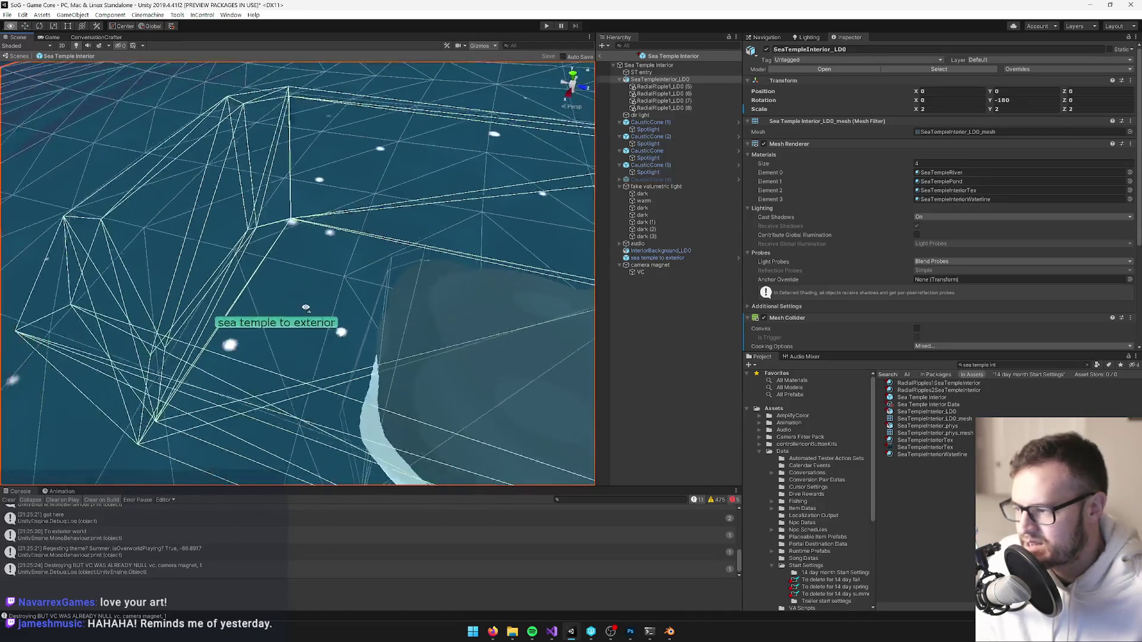
# Review the 'sea temple to exterior' portal's Specific Exterior Location, then search for 'great hall int'.
pyautogui.click(287, 315)
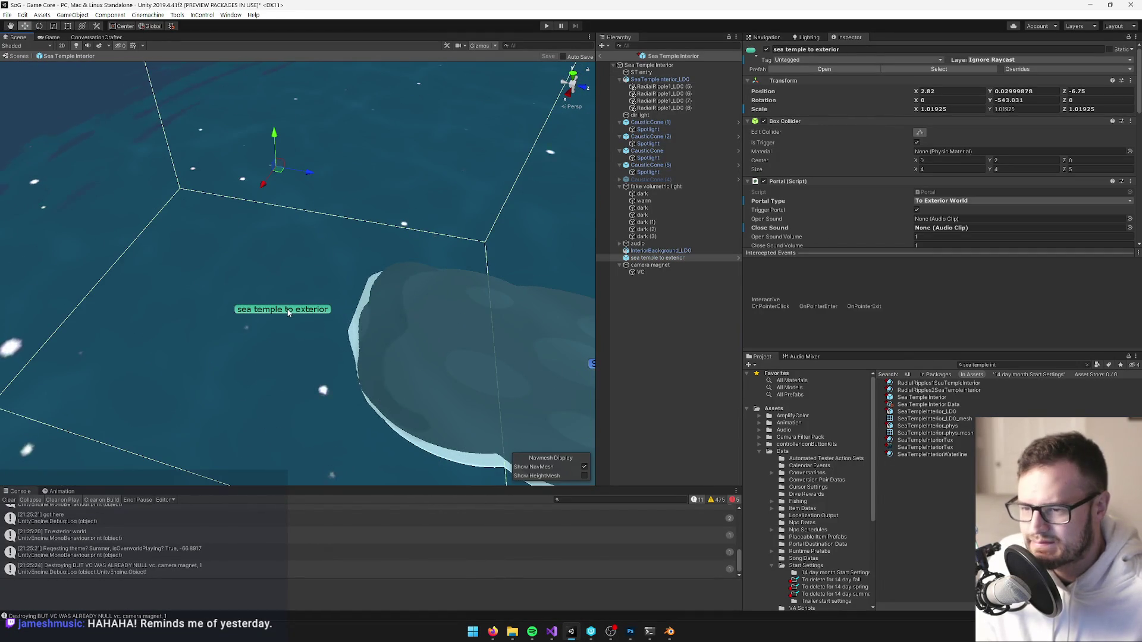
pyautogui.scroll(-5, 885, 144)
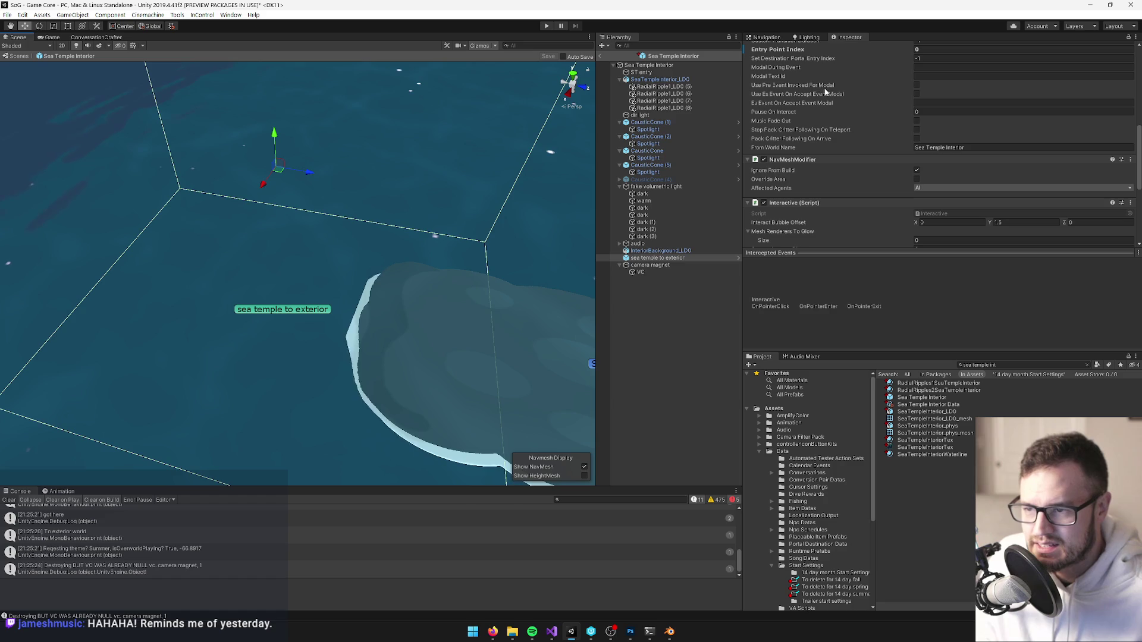
pyautogui.scroll(3, 836, 98)
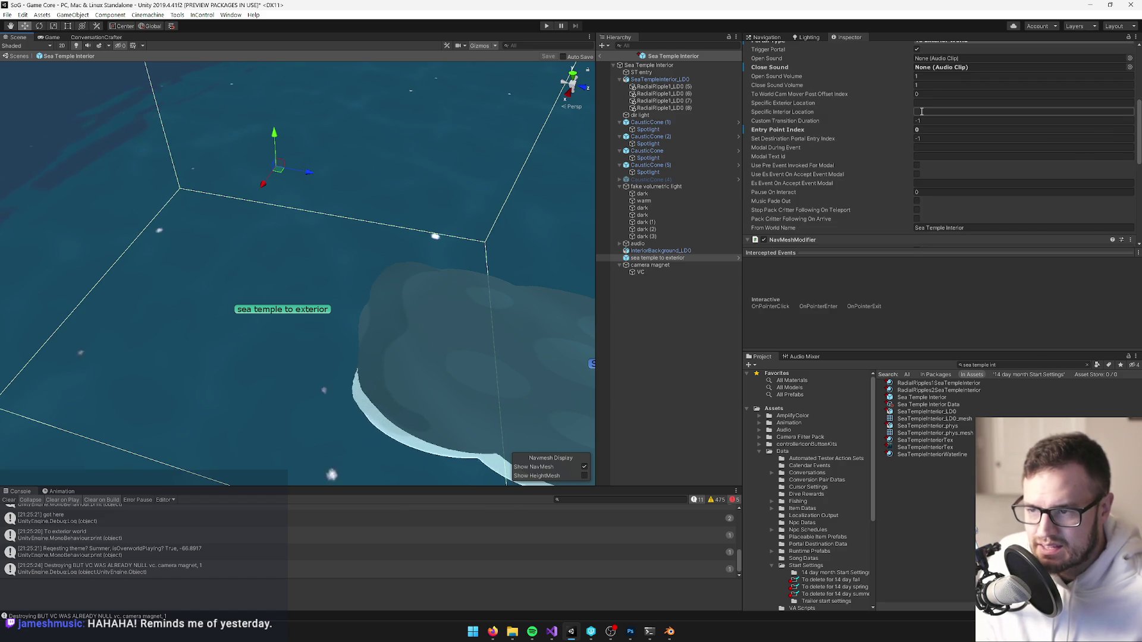
pyautogui.click(931, 104)
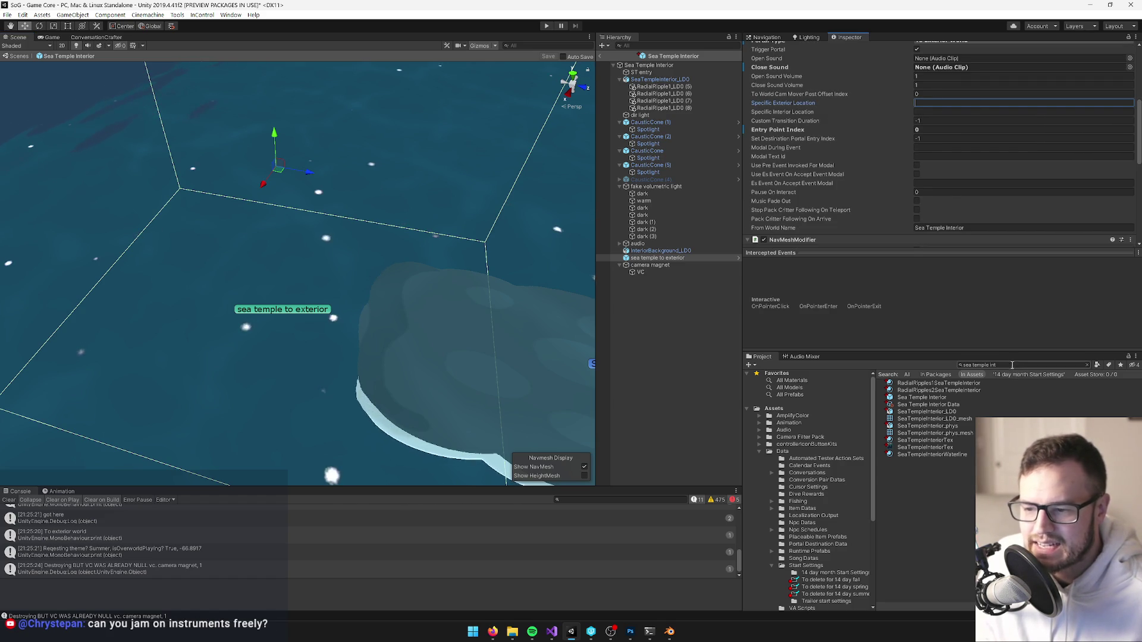
pyautogui.click(1008, 363)
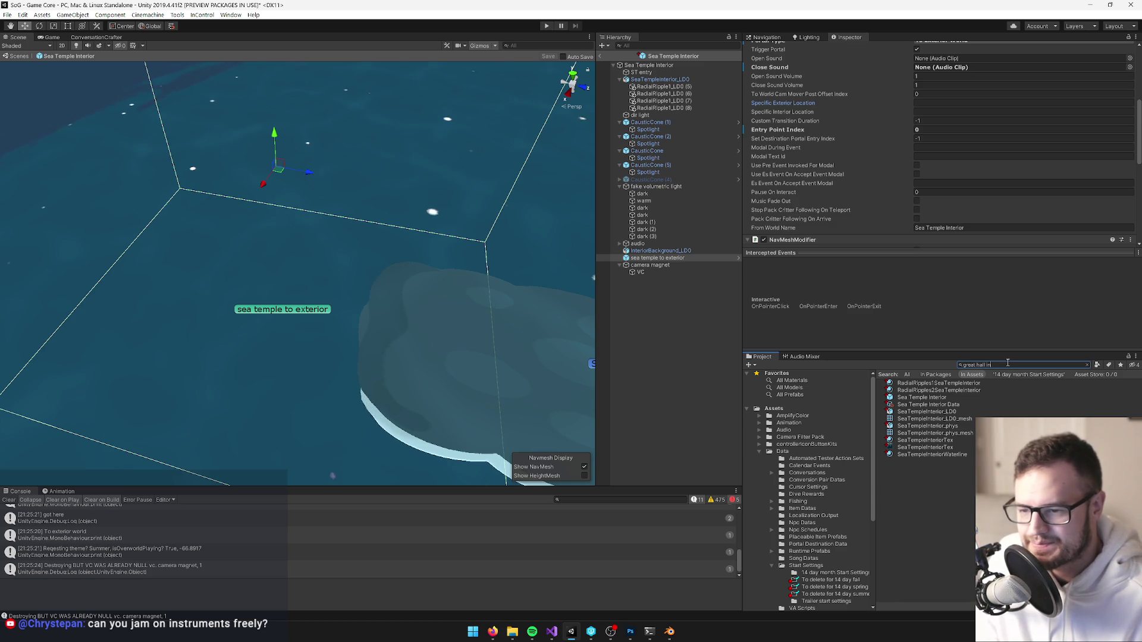
pyautogui.write('t')
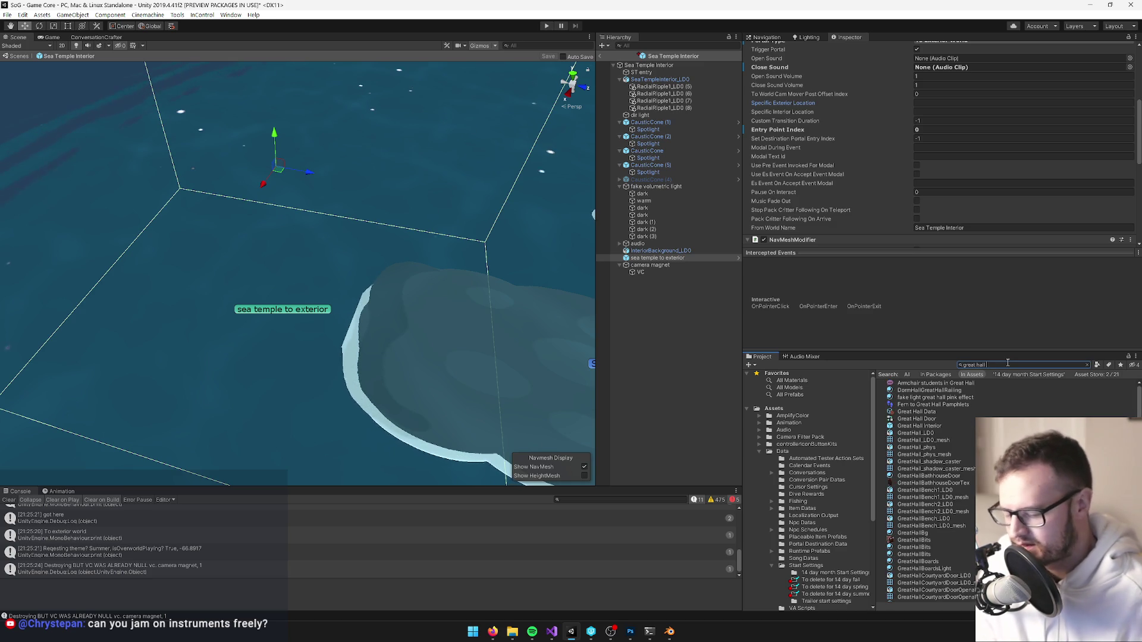
pyautogui.write('int')
# Revert the Great Hall Interior prefab's version-control changes and open it in Prefab Mode.
pyautogui.click(926, 383)
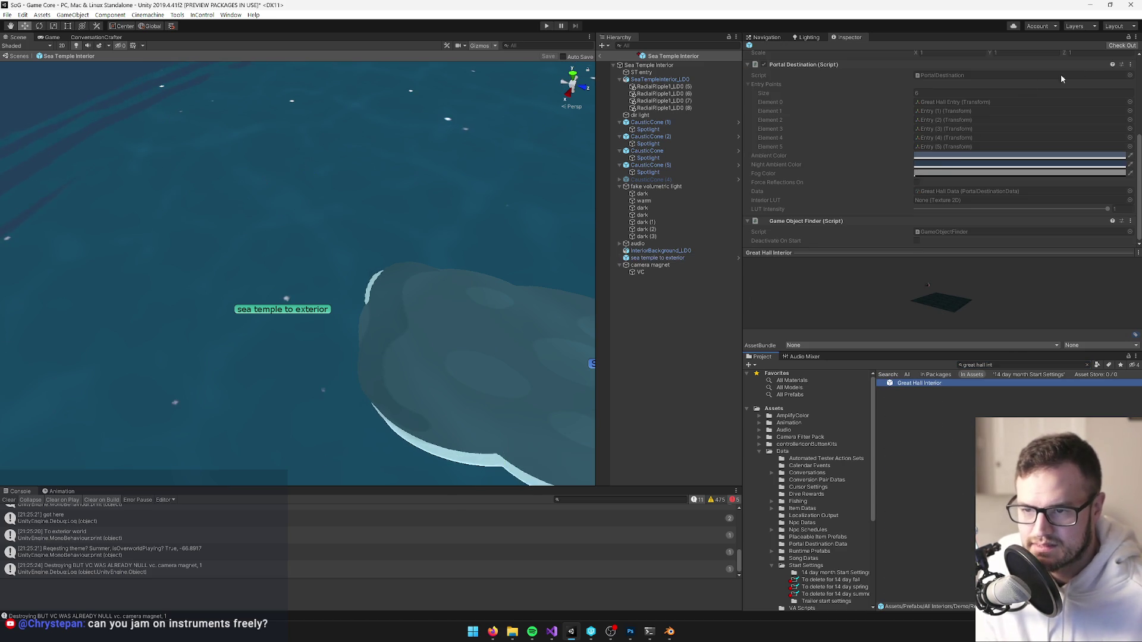
pyautogui.click(1117, 46)
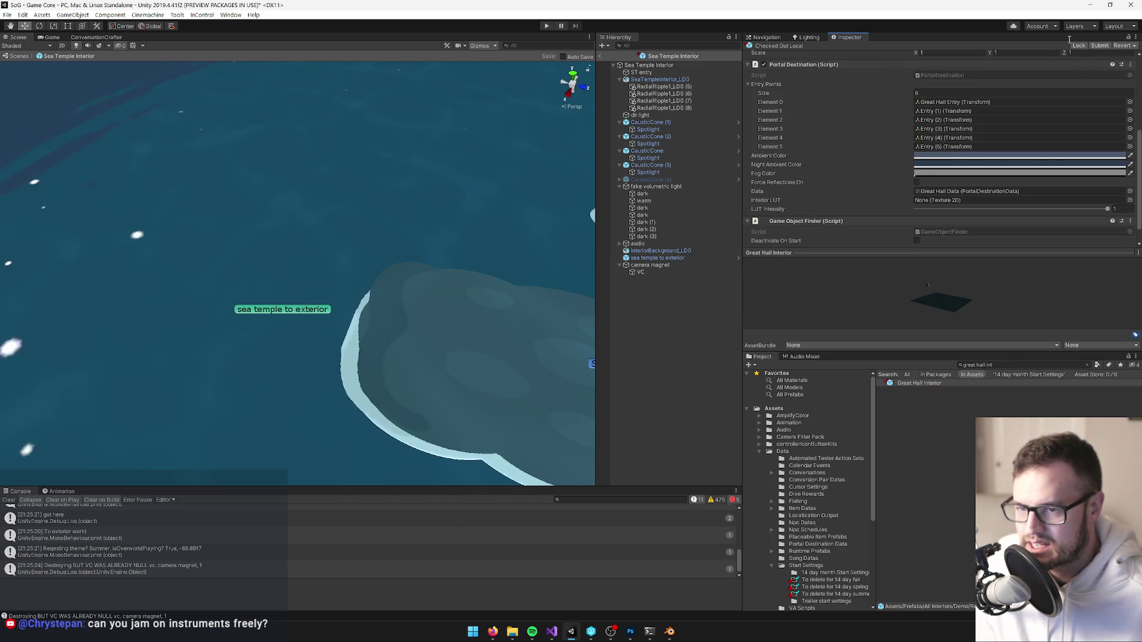
pyautogui.scroll(3, 1064, 125)
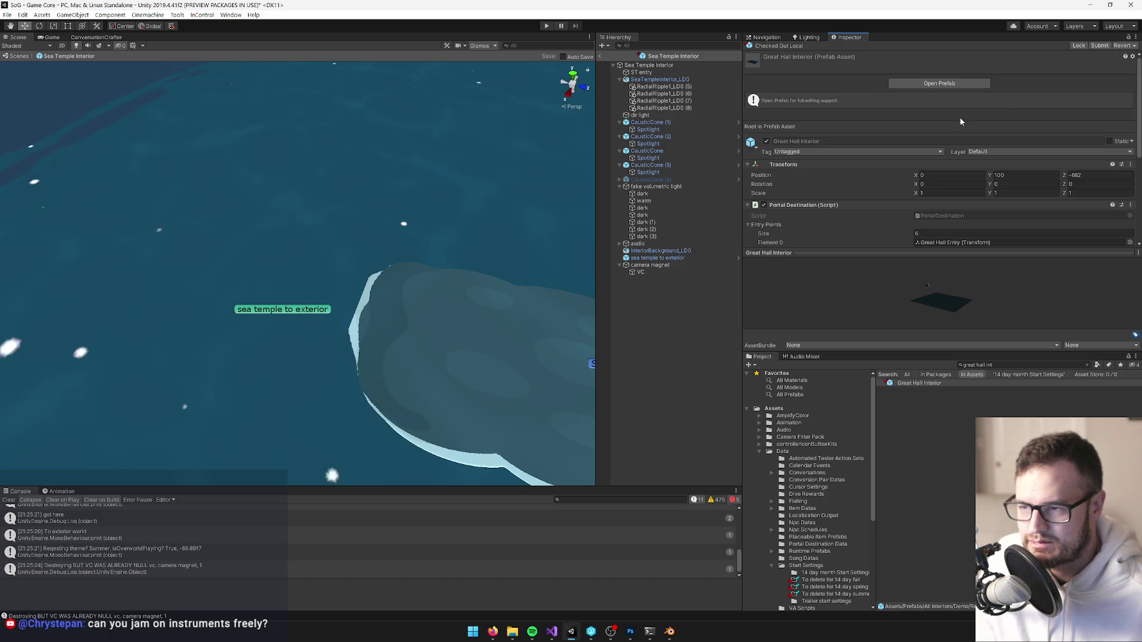
pyautogui.click(1121, 46)
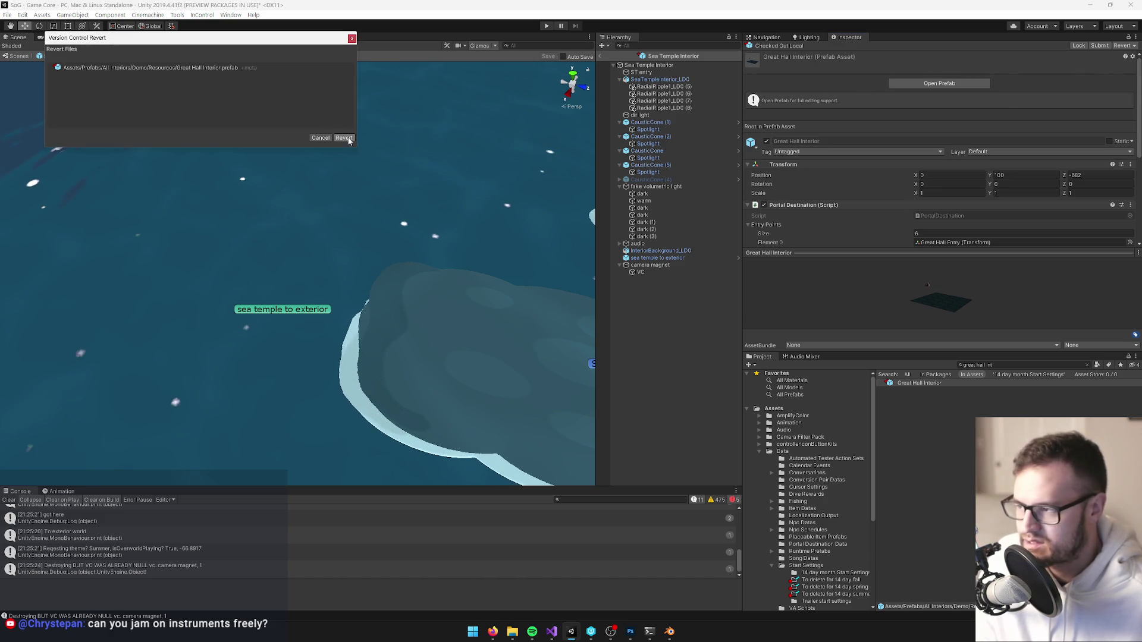
pyautogui.click(345, 138)
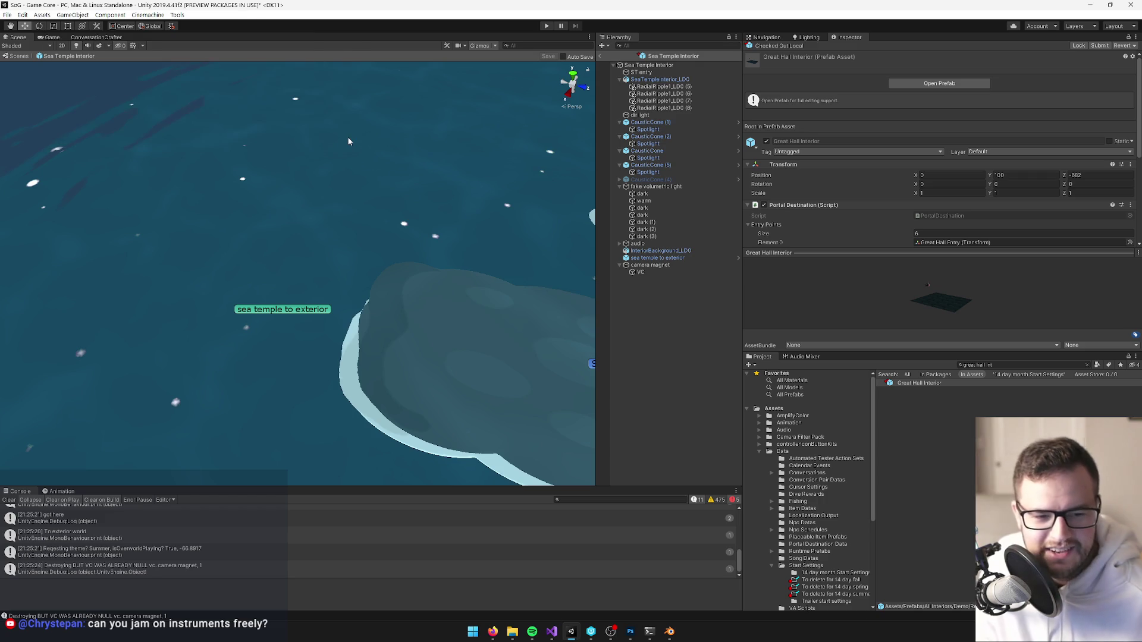
pyautogui.click(947, 83)
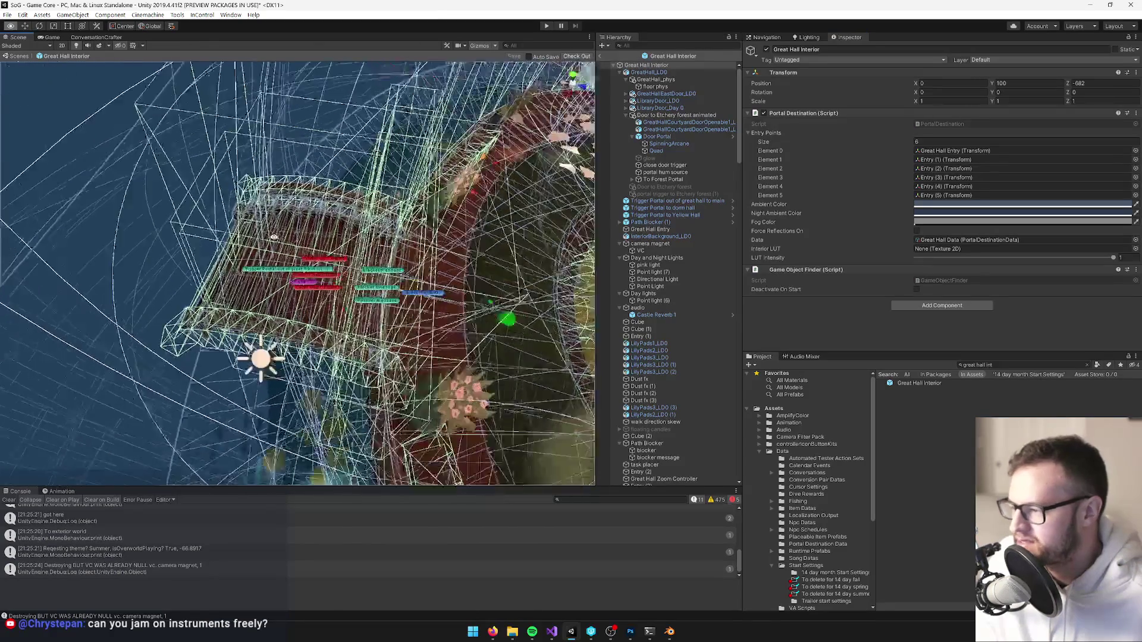
# Frame the Great Hall exit trigger portal and check its Specific Exterior Location.
pyautogui.click(261, 271)
pyautogui.press('f')
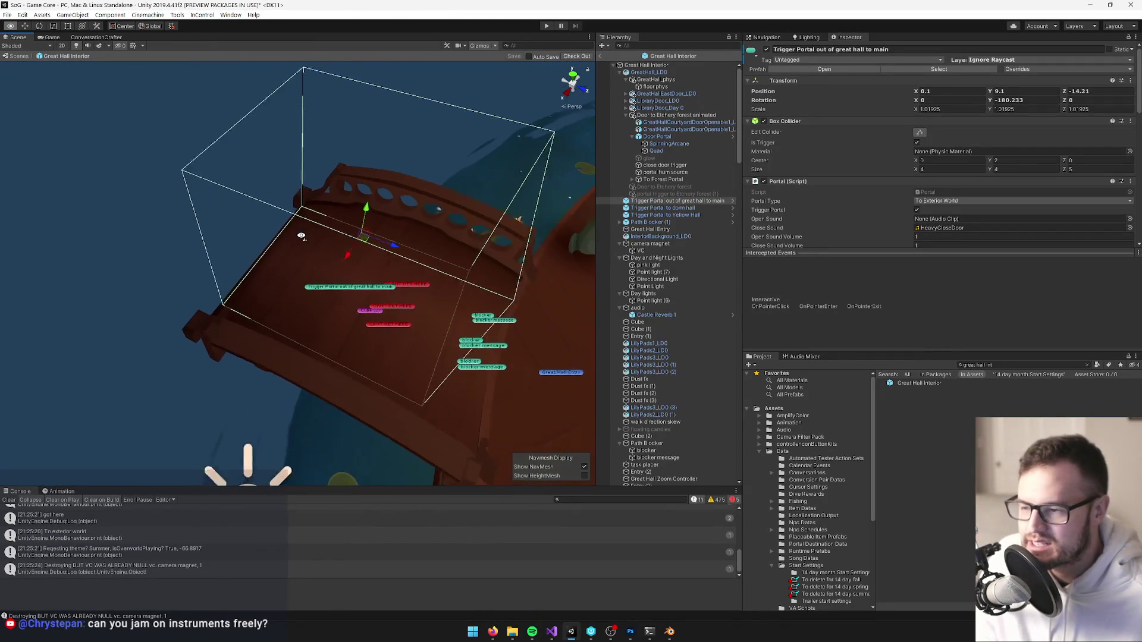
pyautogui.scroll(-3, 926, 138)
pyautogui.scroll(-3, 926, 133)
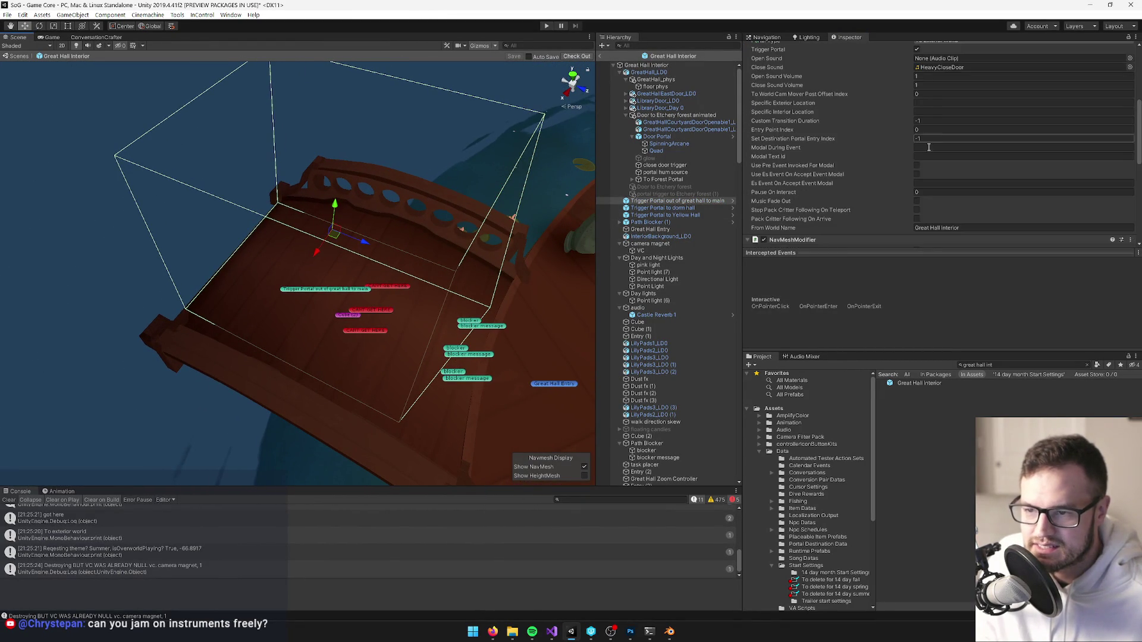
pyautogui.click(940, 104)
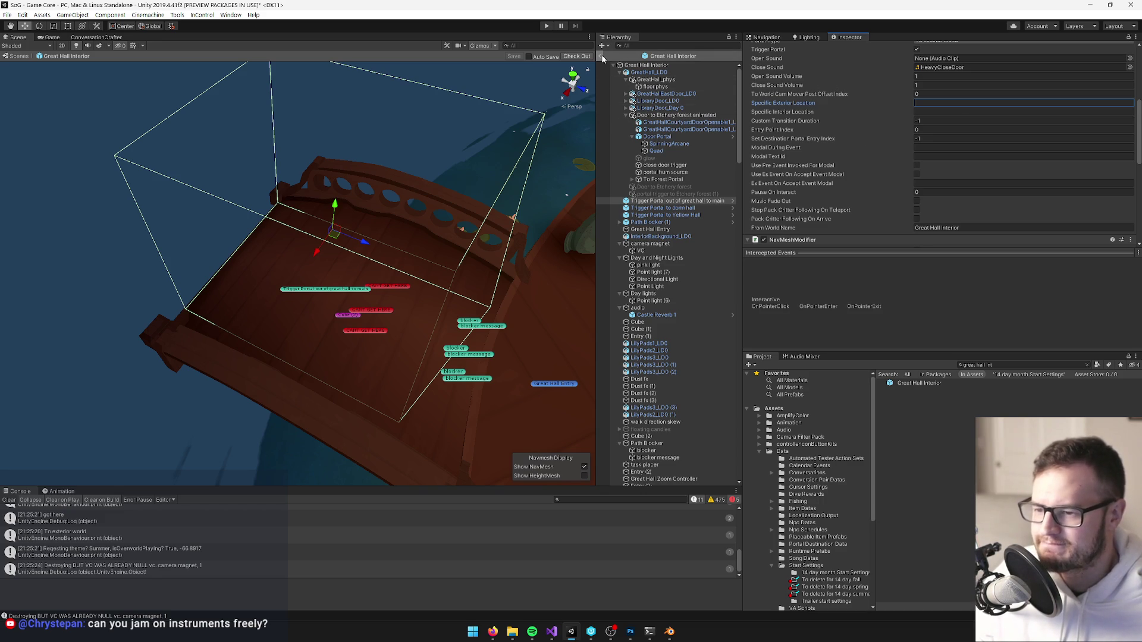
# Review Custom Transition Duration and Entry Point Index, then return to the Game Core scene.
pyautogui.scroll(3, 993, 123)
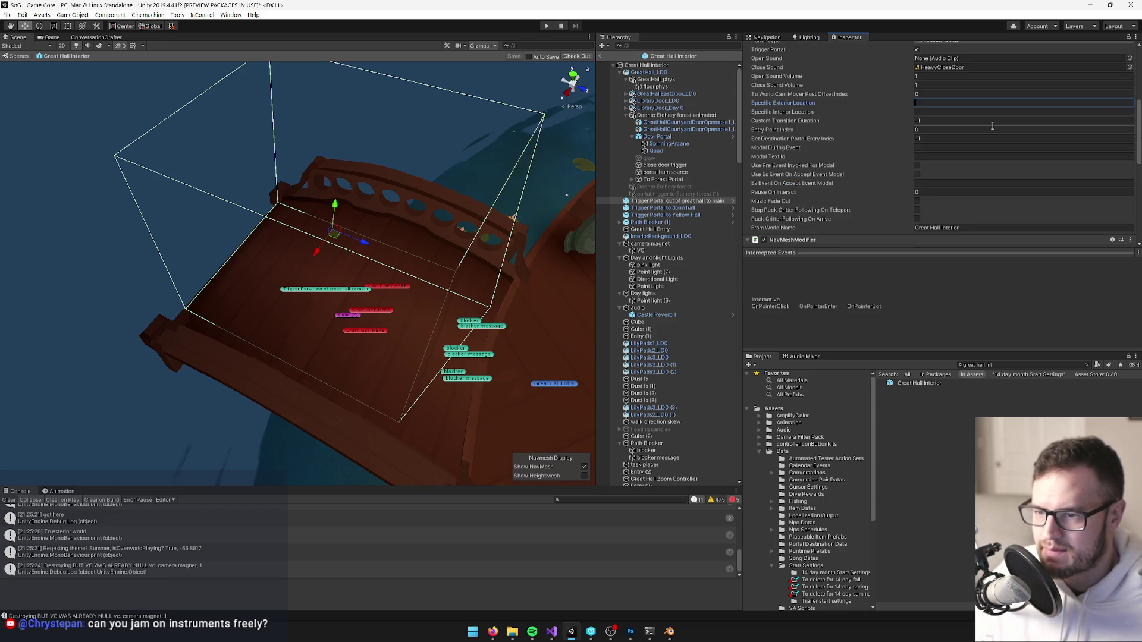
pyautogui.scroll(-3, 991, 125)
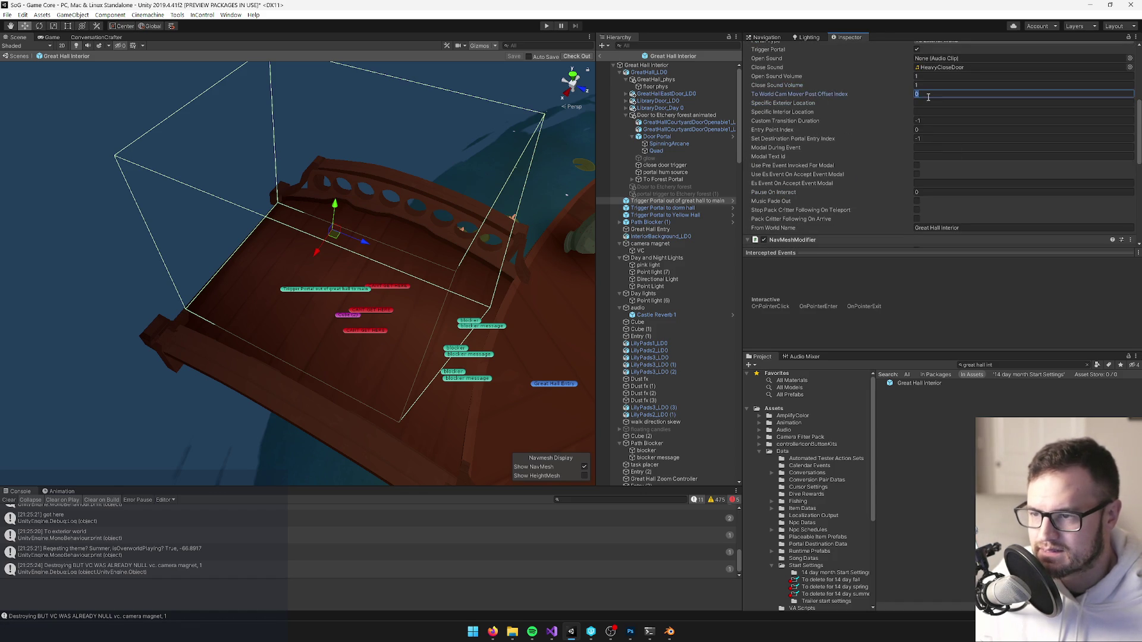
pyautogui.click(932, 121)
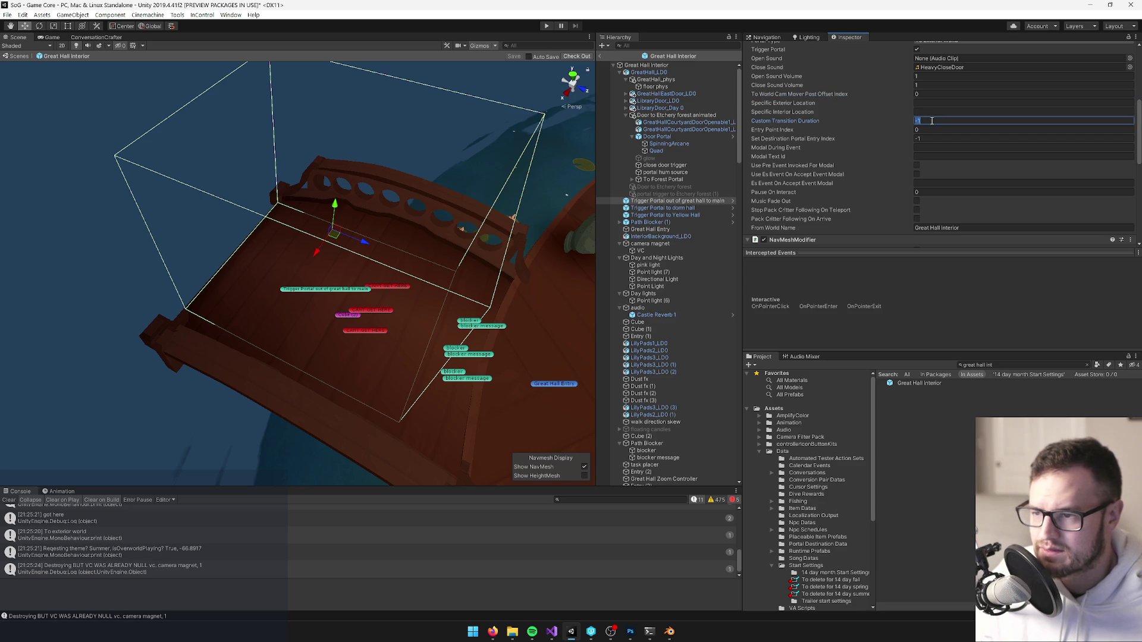
pyautogui.click(930, 130)
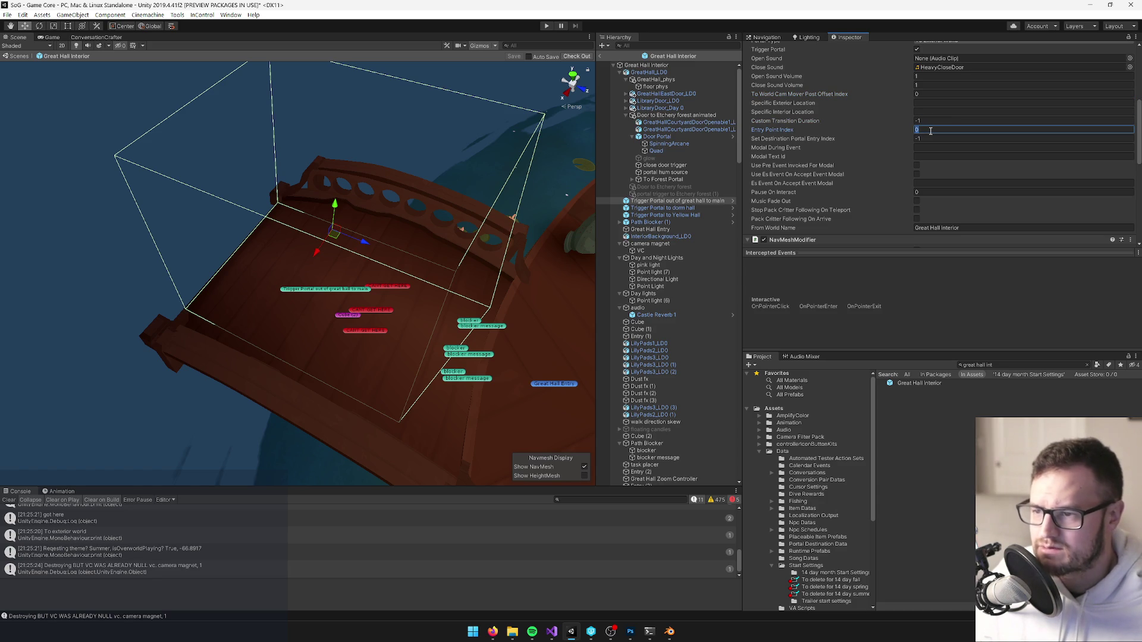
pyautogui.click(927, 104)
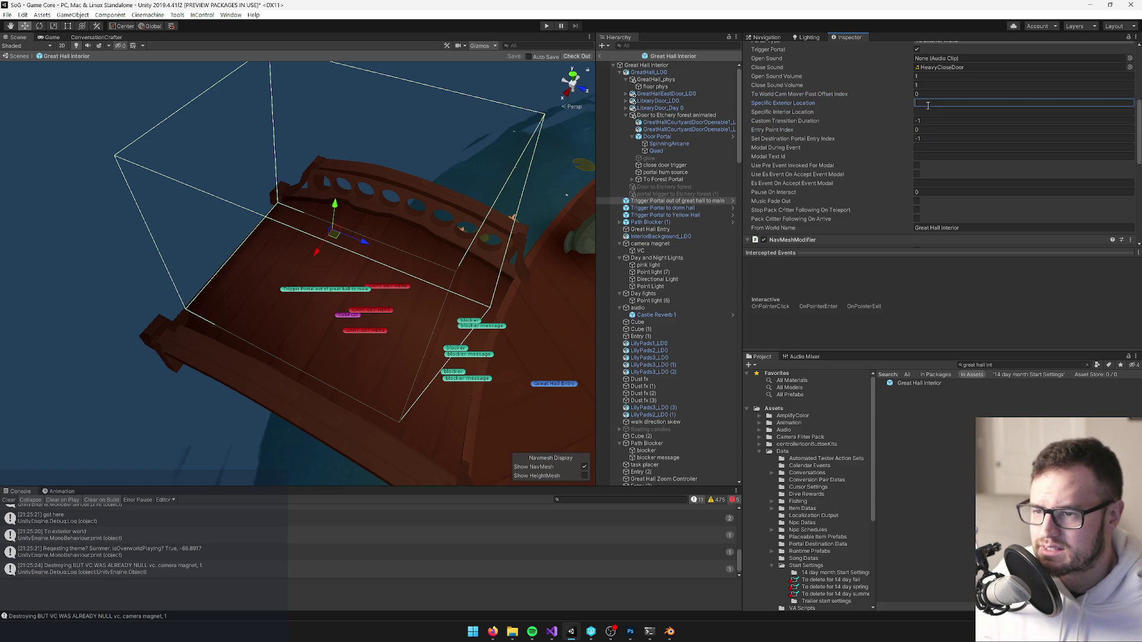
pyautogui.click(602, 55)
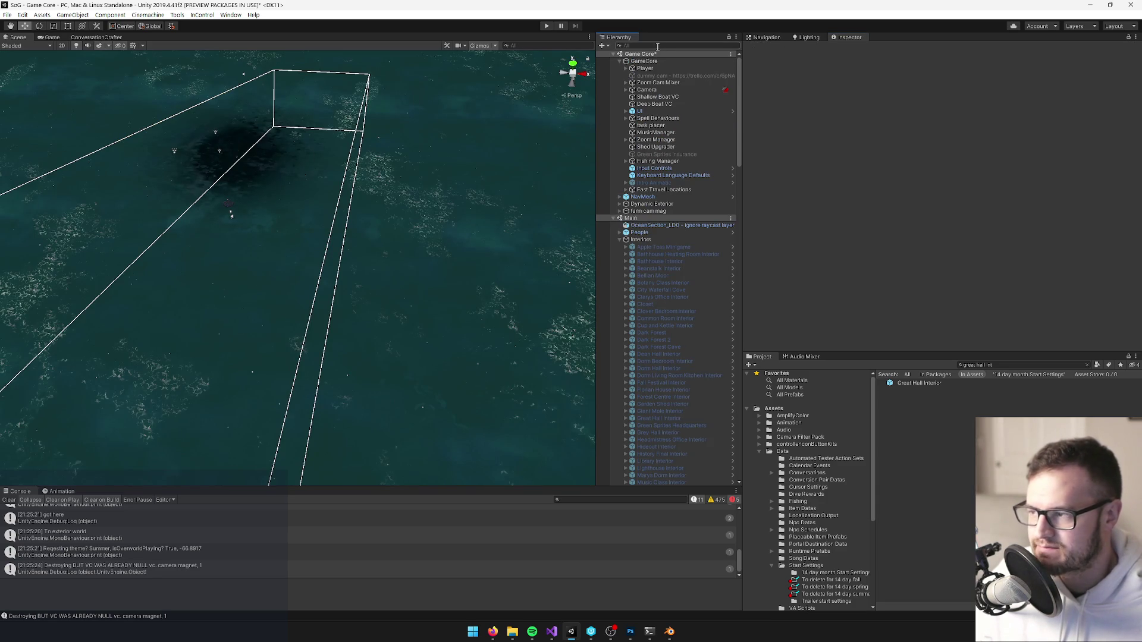
# Frame Bellian Moor, select the OutsideShed marker on the shed path, and duplicate it.
pyautogui.moveTo(395, 223); pyautogui.dragTo(434, 106)
pyautogui.click(710, 275)
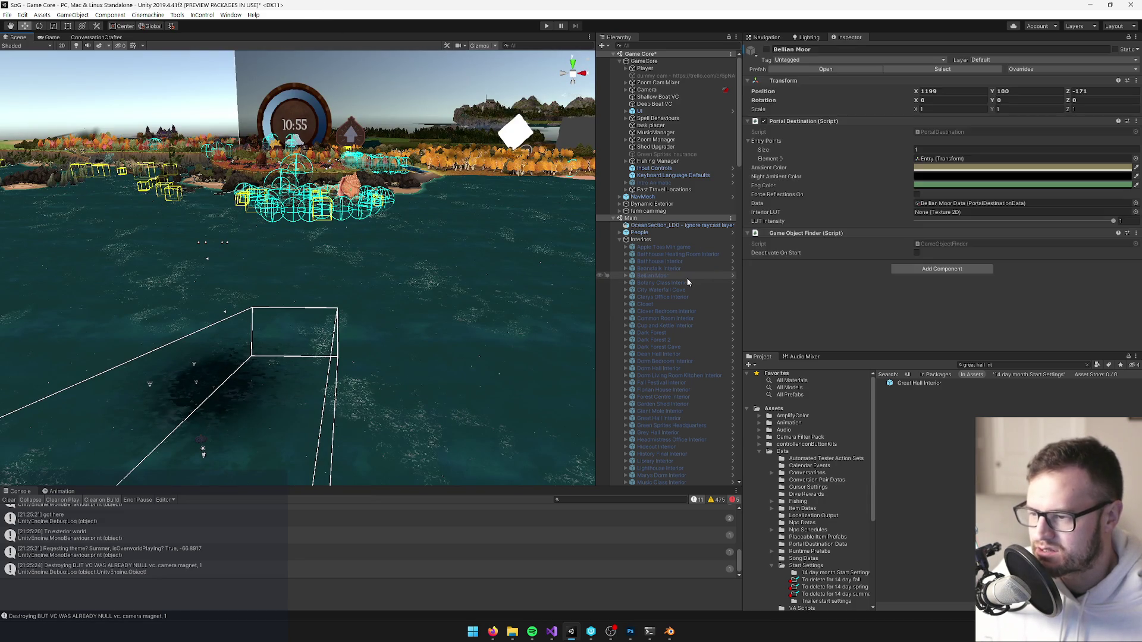
pyautogui.press('f')
pyautogui.moveTo(383, 180)
pyautogui.mouseDown()
pyautogui.moveTo(304, 216)
pyautogui.moveTo(20, 173)
pyautogui.moveTo(142, 210)
pyautogui.moveTo(107, 178)
pyautogui.moveTo(141, 204)
pyautogui.moveTo(309, 238)
pyautogui.moveTo(377, 287)
pyautogui.mouseUp()
pyautogui.scroll(3, 377, 288)
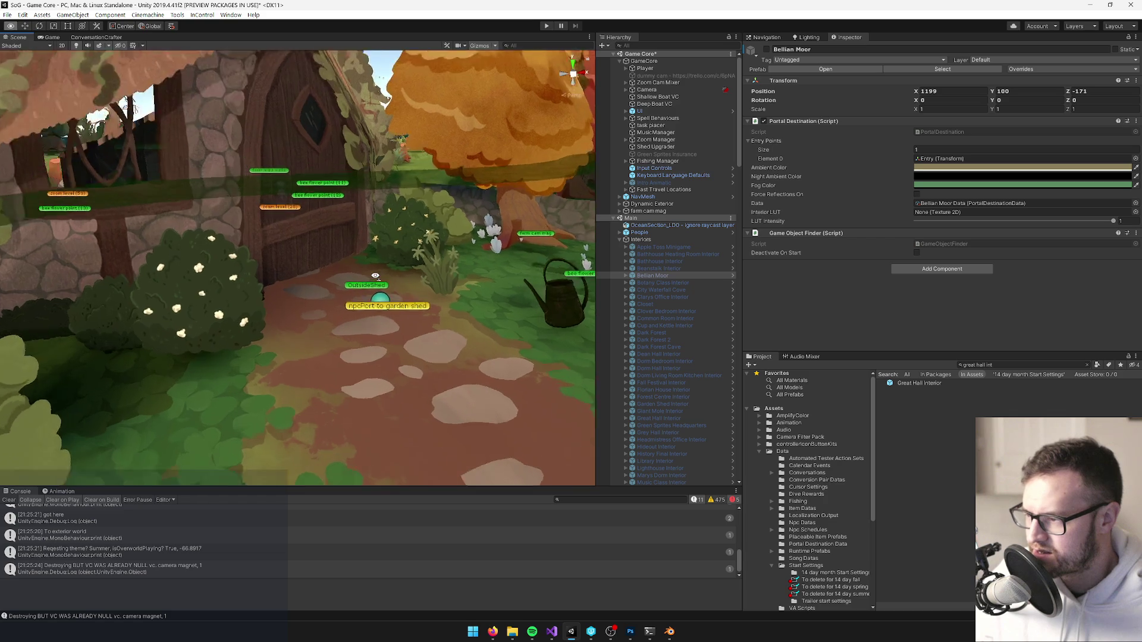
pyautogui.click(395, 300)
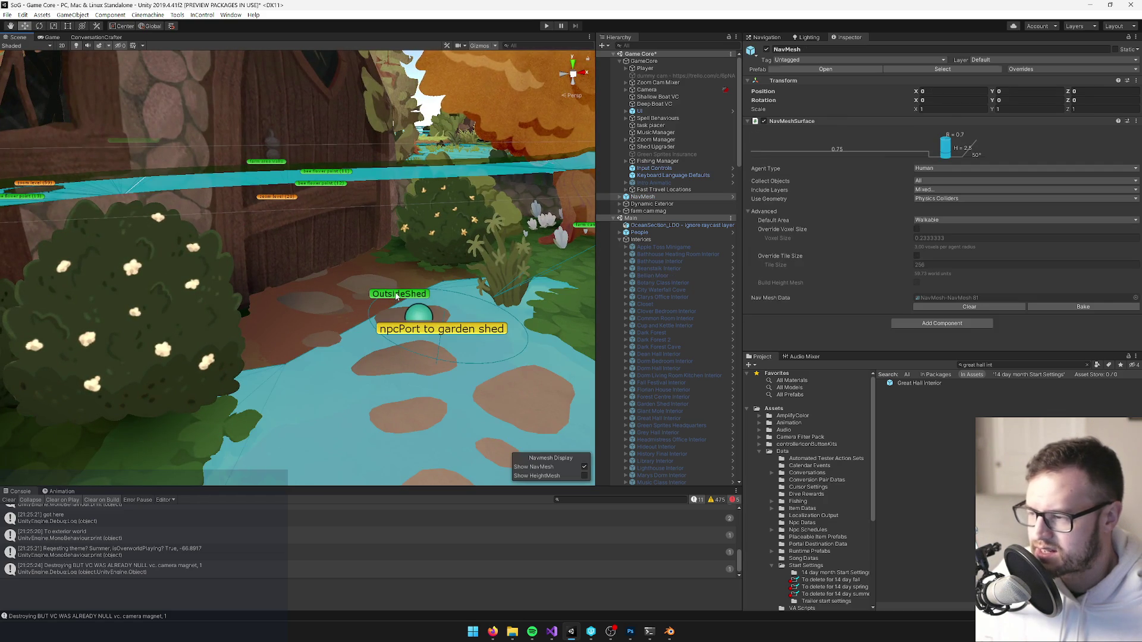
pyautogui.click(397, 295)
pyautogui.moveTo(373, 227)
pyautogui.mouseDown()
pyautogui.moveTo(316, 216)
pyautogui.moveTo(383, 140)
pyautogui.moveTo(344, 191)
pyautogui.moveTo(348, 178)
pyautogui.moveTo(314, 204)
pyautogui.mouseUp()
pyautogui.hotkey('ctrl', 'd')
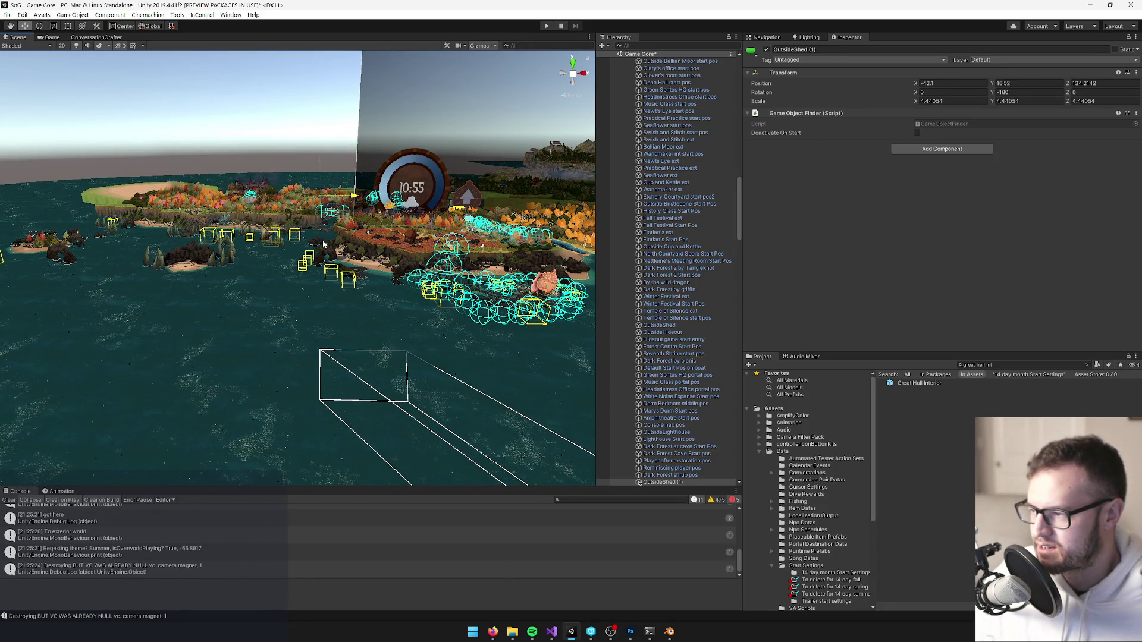
# Drag OutsideShed (1) over the sea to X 55.5, Z -395.5, then select the Deep Dark water.
pyautogui.moveTo(319, 201)
pyautogui.mouseDown()
pyautogui.moveTo(323, 288)
pyautogui.moveTo(220, 190)
pyautogui.mouseUp()
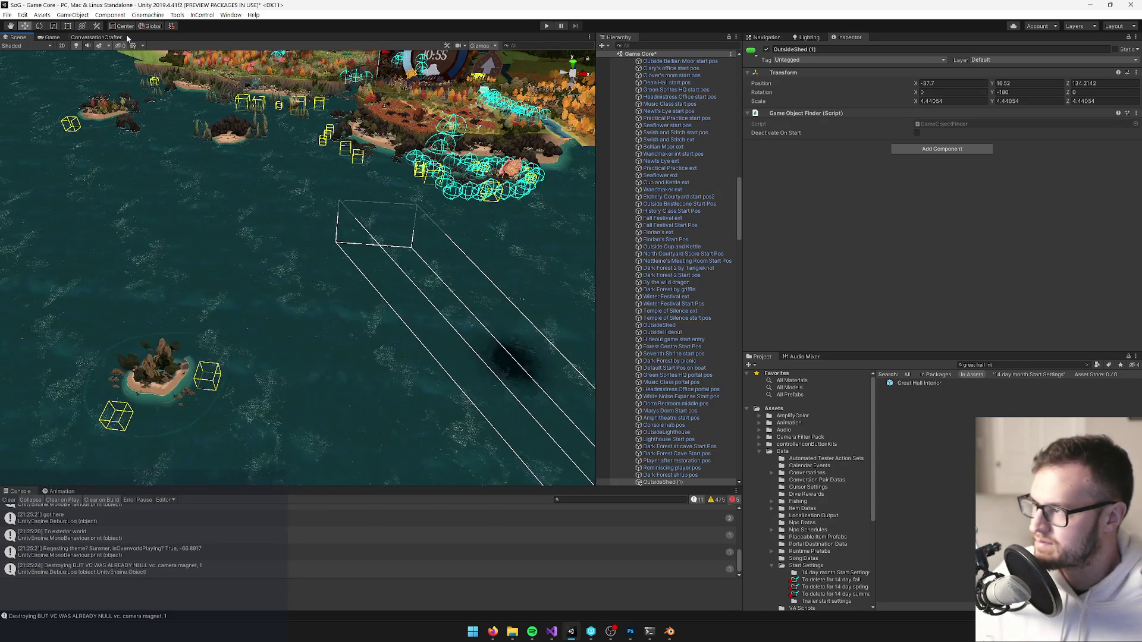
pyautogui.moveTo(249, 250); pyautogui.dragTo(352, 169)
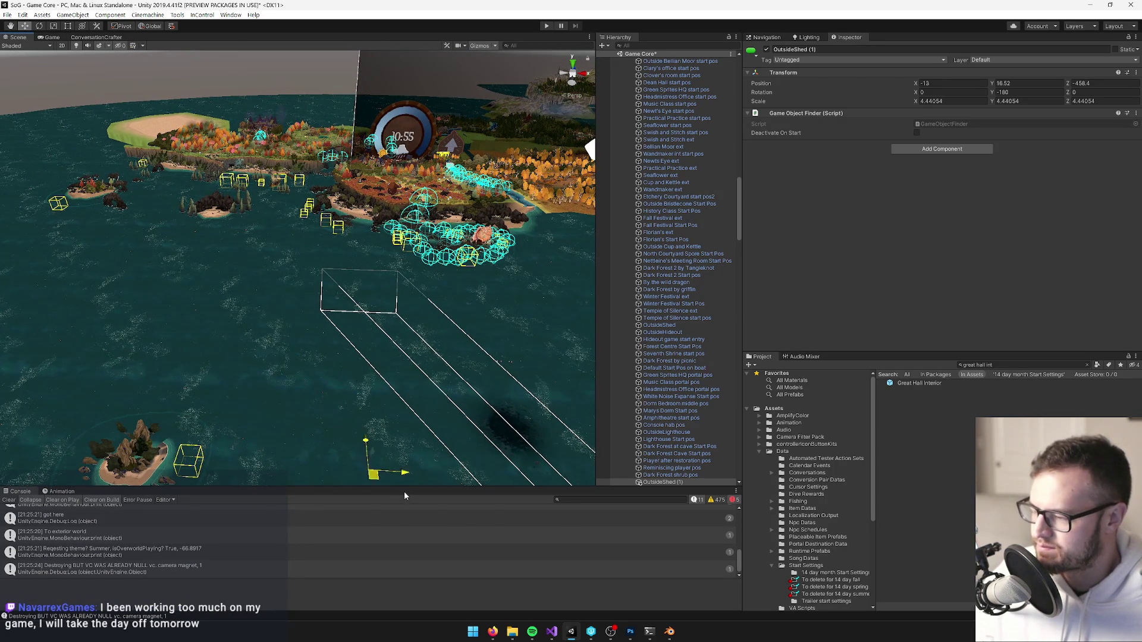
pyautogui.press('f')
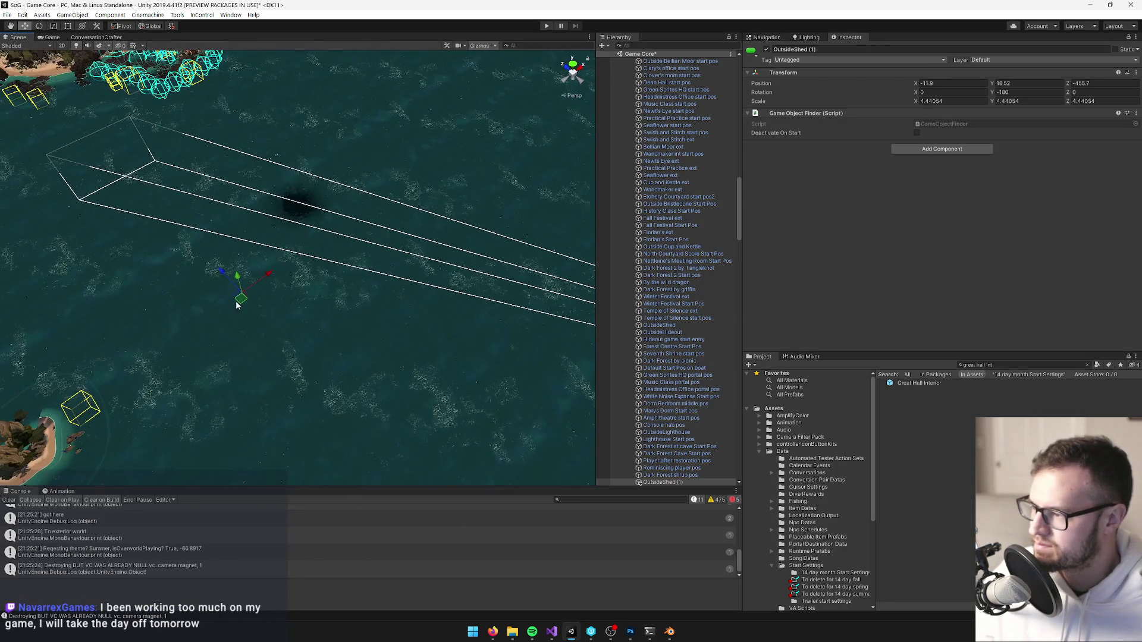
pyautogui.moveTo(242, 303)
pyautogui.mouseDown()
pyautogui.moveTo(292, 161)
pyautogui.moveTo(269, 178)
pyautogui.mouseUp()
pyautogui.scroll(5, 364, 160)
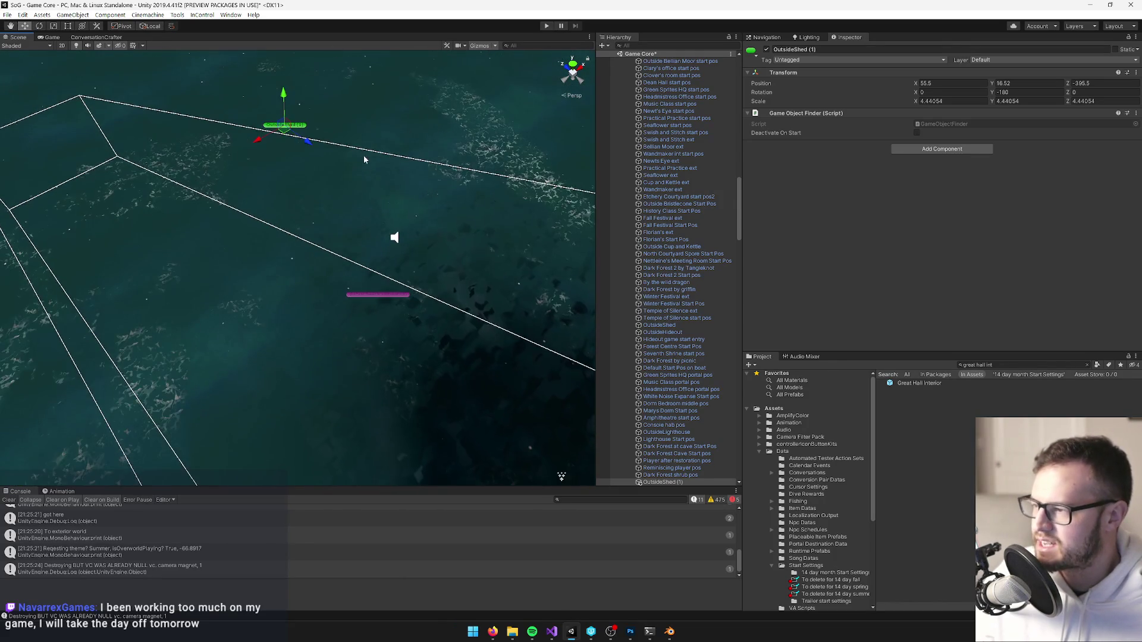
pyautogui.scroll(-5, 364, 160)
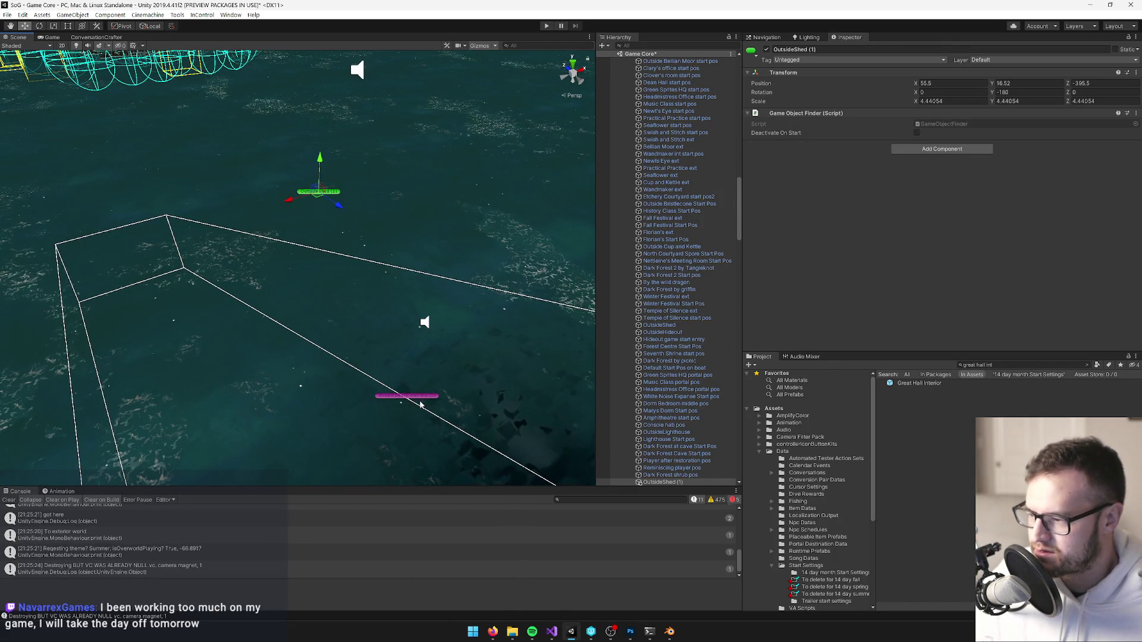
pyautogui.click(470, 399)
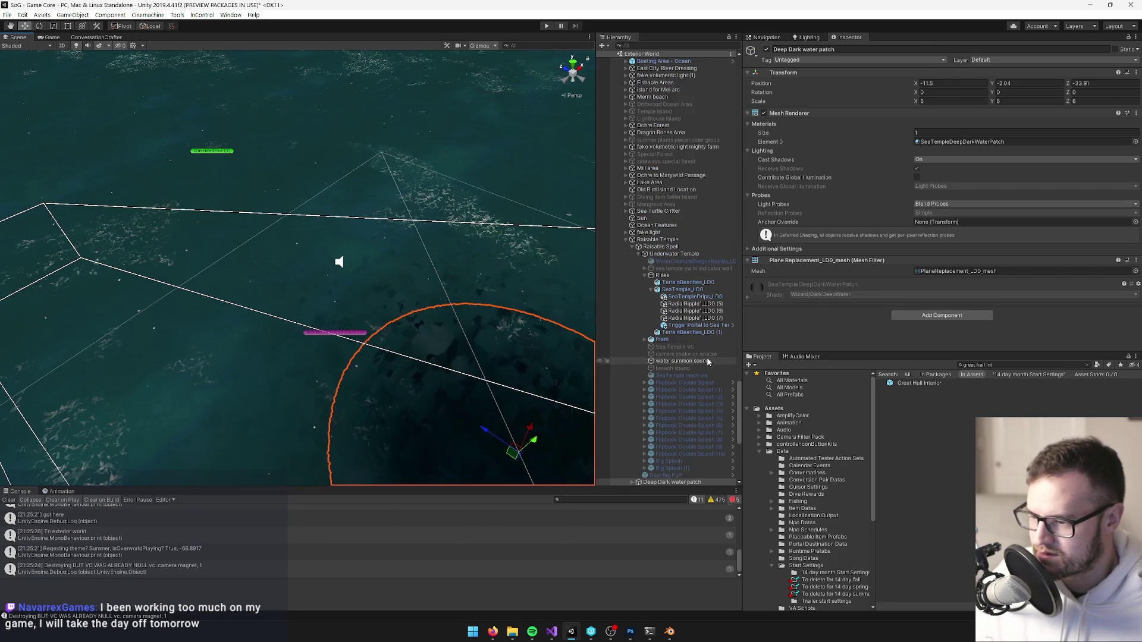
# Enable the SeaTemple mesh vis object inside the Underwater Temple group.
pyautogui.click(664, 255)
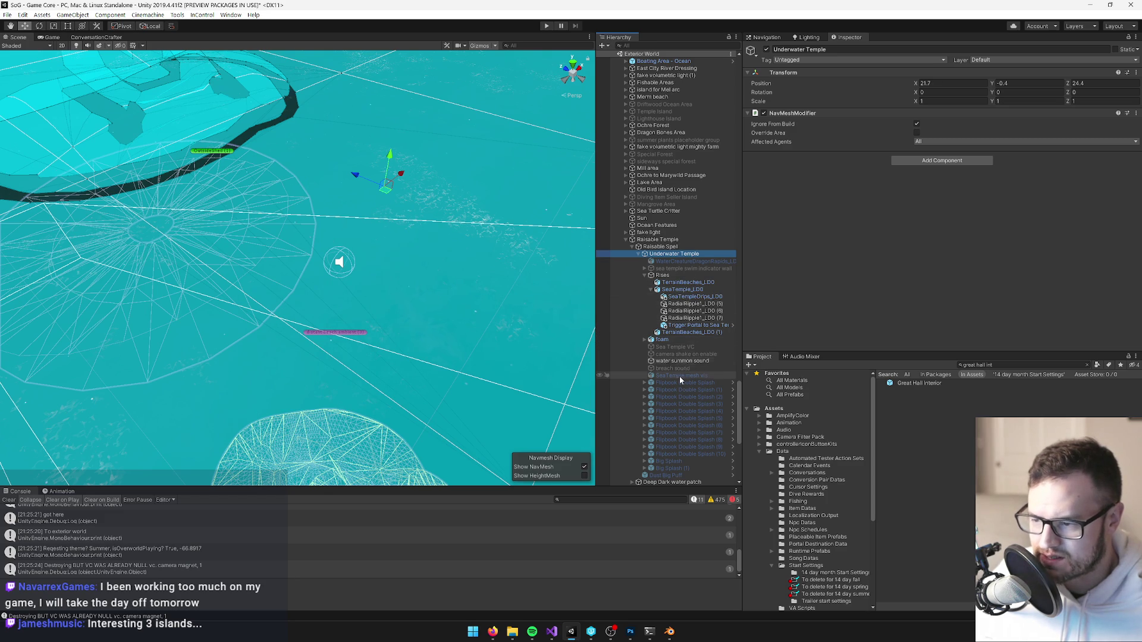
pyautogui.scroll(-1, 682, 381)
pyautogui.scroll(-4, 683, 428)
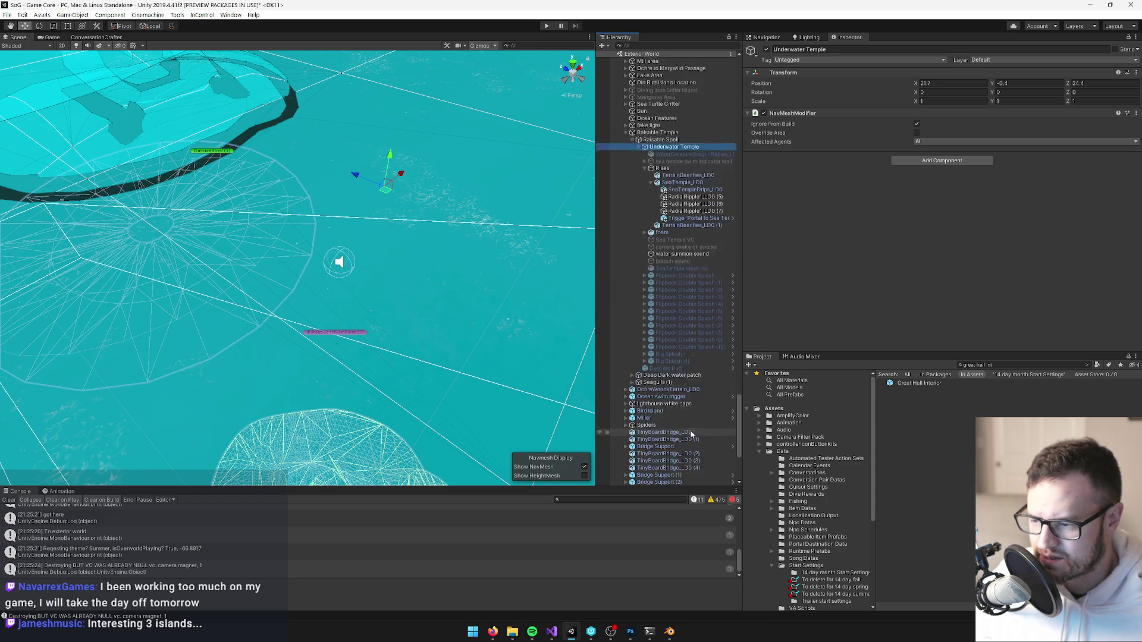
pyautogui.scroll(2, 697, 419)
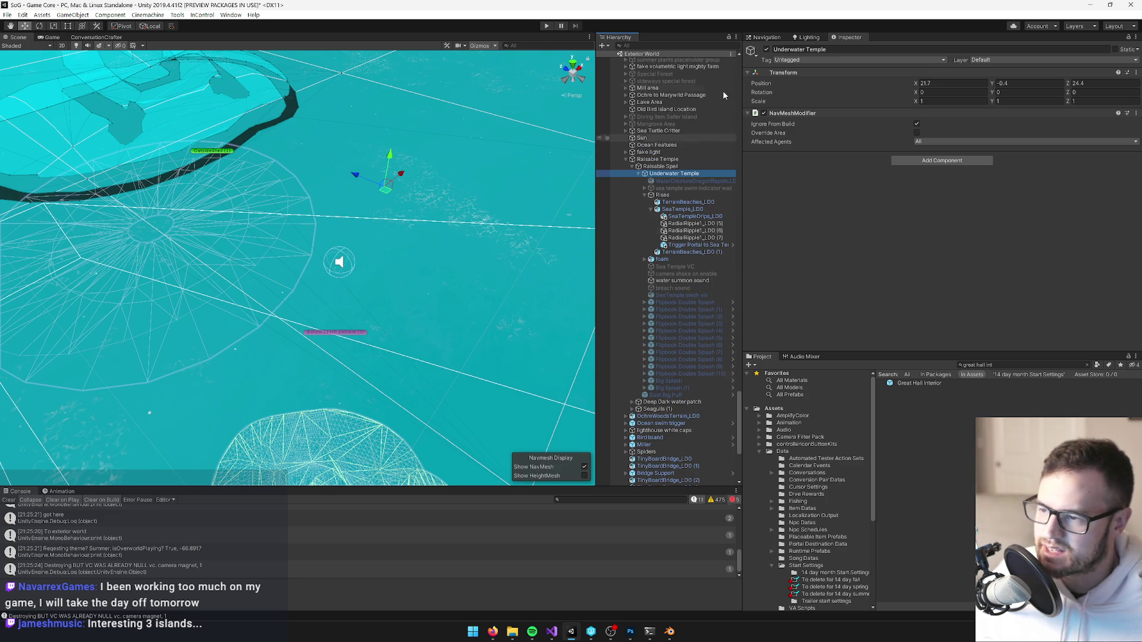
pyautogui.click(689, 267)
pyautogui.scroll(5, 377, 245)
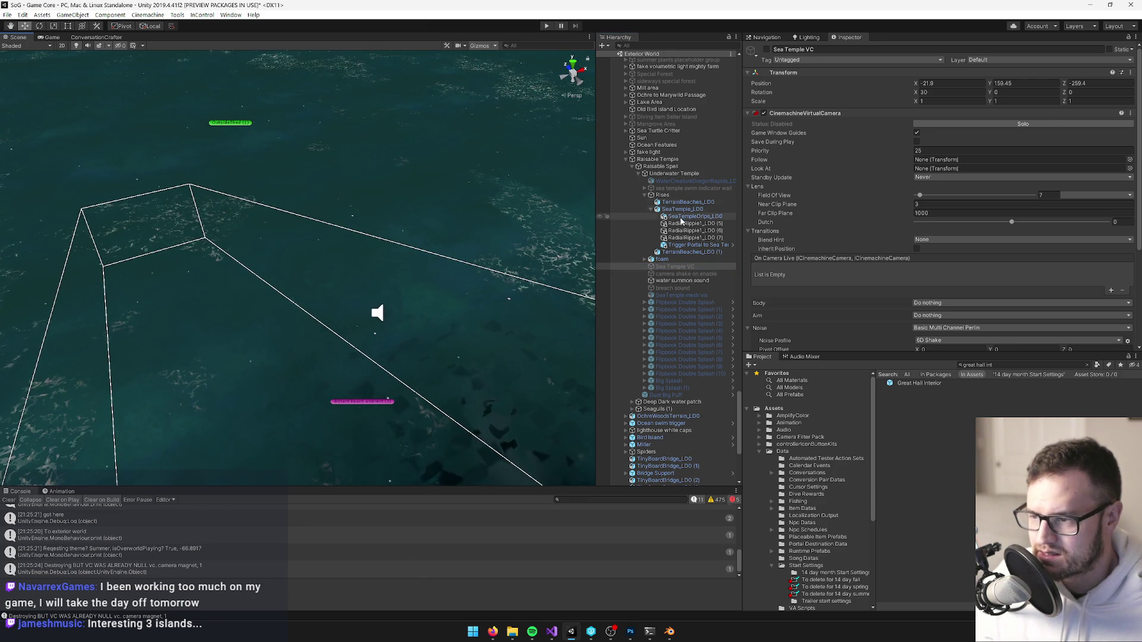
pyautogui.click(684, 295)
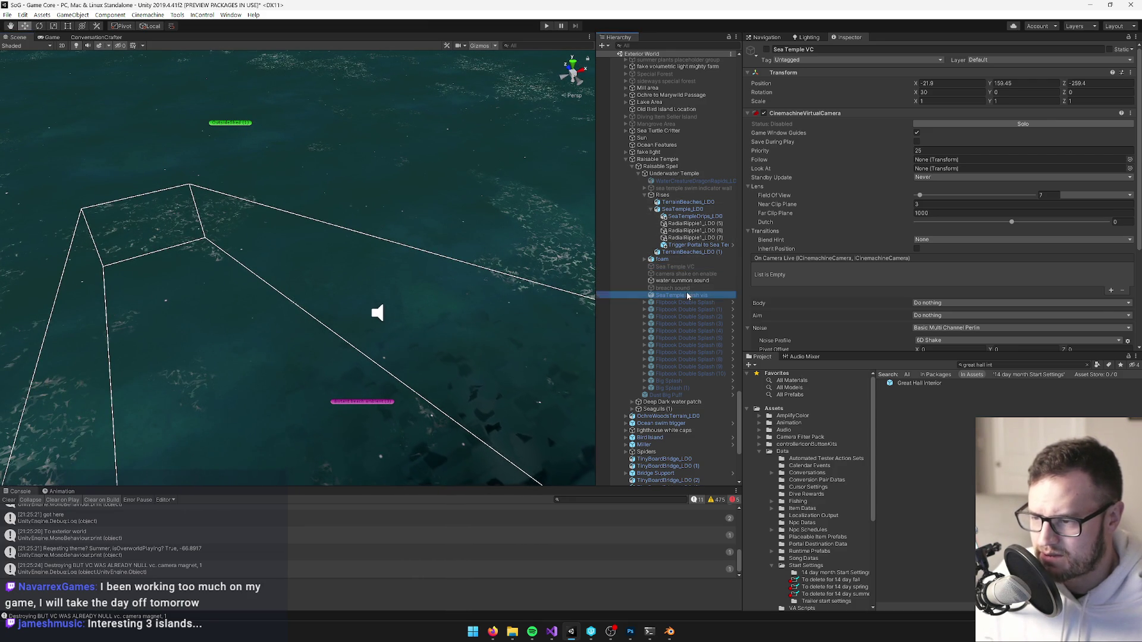
pyautogui.click(765, 49)
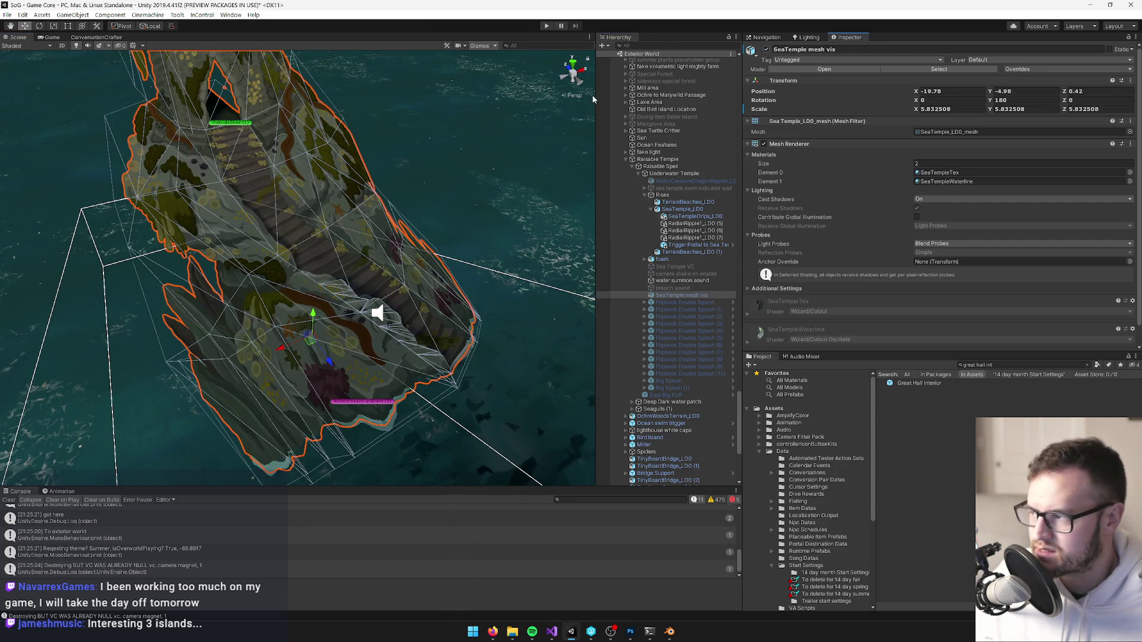
# Move OutsideShed (1) onto the temple island at X 70.56, Y 2.21, Z -373.28.
pyautogui.click(231, 122)
pyautogui.press('f')
pyautogui.moveTo(386, 97)
pyautogui.mouseDown()
pyautogui.moveTo(469, 118)
pyautogui.moveTo(476, 167)
pyautogui.mouseUp()
pyautogui.moveTo(432, 249)
pyautogui.mouseDown()
pyautogui.moveTo(248, 195)
pyautogui.moveTo(284, 190)
pyautogui.moveTo(356, 317)
pyautogui.mouseUp()
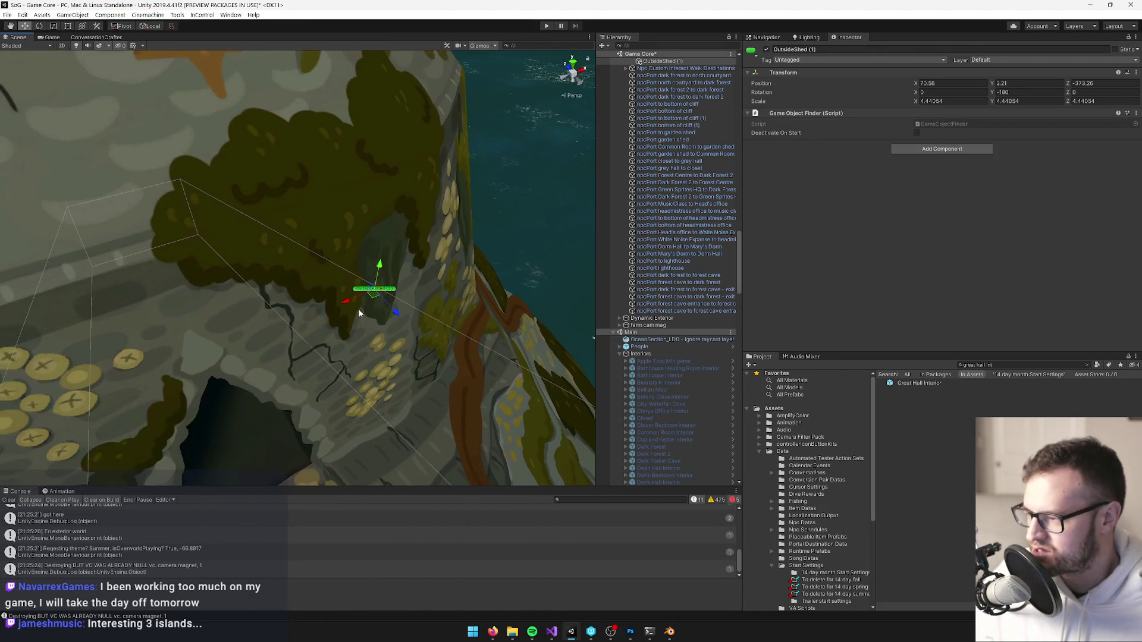
# Settle OutsideShed (1) on the temple steps at X 58.773, Y 11.534, Z -384.413.
pyautogui.moveTo(198, 422); pyautogui.dragTo(247, 373)
pyautogui.press('f')
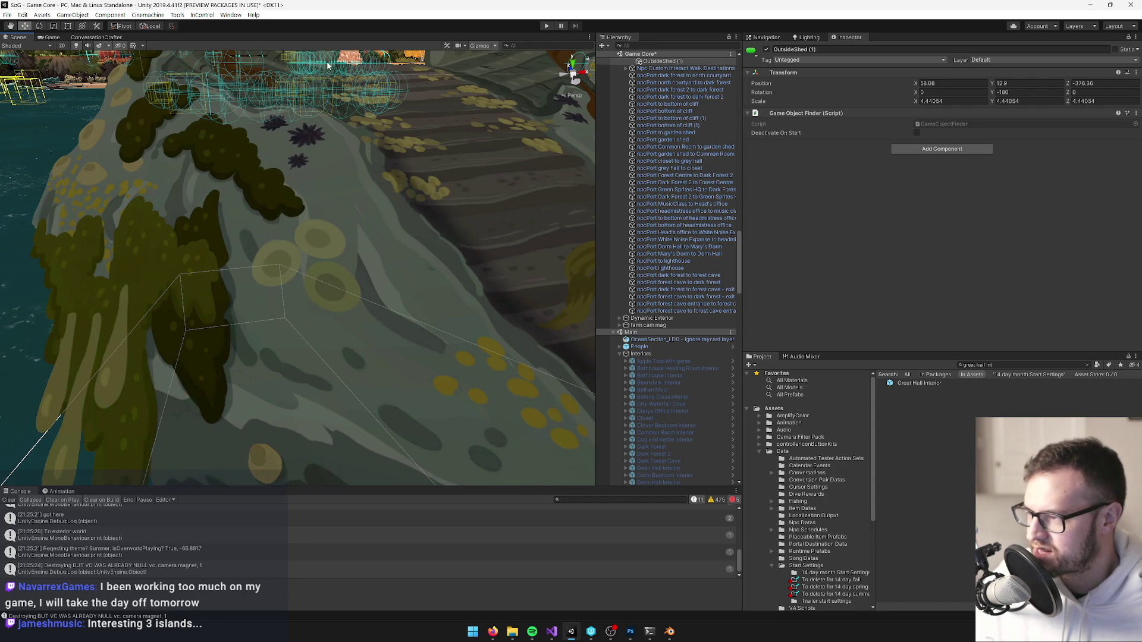
pyautogui.moveTo(369, 140)
pyautogui.mouseDown()
pyautogui.moveTo(343, 60)
pyautogui.moveTo(325, 226)
pyautogui.mouseUp()
pyautogui.moveTo(353, 186)
pyautogui.mouseDown()
pyautogui.moveTo(351, 208)
pyautogui.moveTo(315, 186)
pyautogui.moveTo(373, 159)
pyautogui.moveTo(361, 196)
pyautogui.mouseUp()
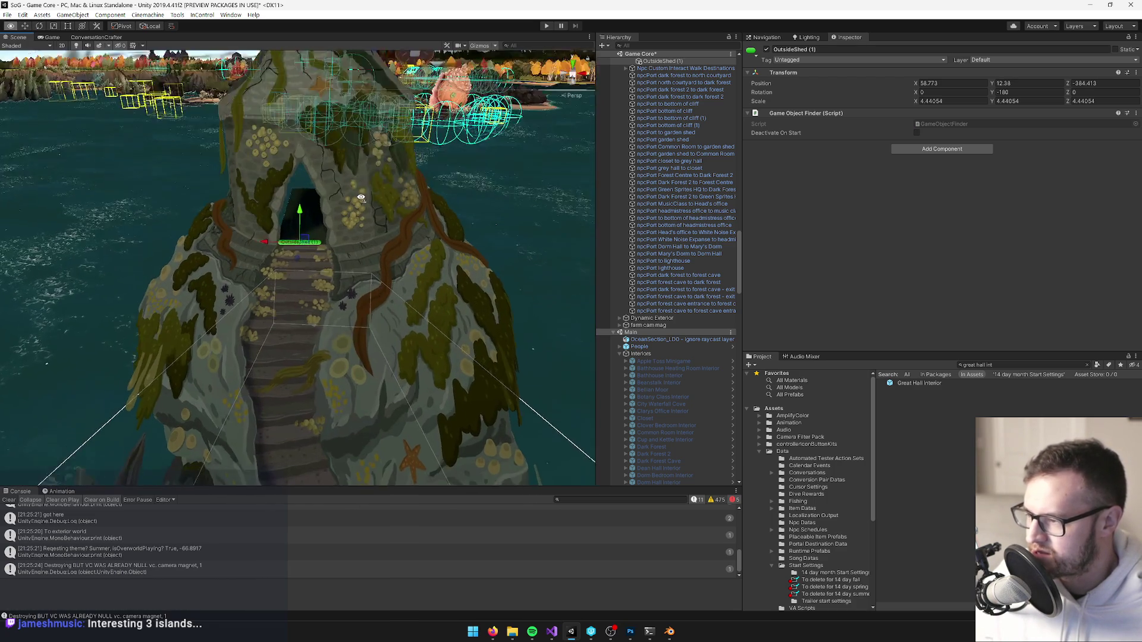
pyautogui.scroll(8, 361, 197)
pyautogui.moveTo(318, 125)
pyautogui.mouseDown()
pyautogui.moveTo(318, 160)
pyautogui.moveTo(331, 163)
pyautogui.moveTo(226, 166)
pyautogui.moveTo(236, 202)
pyautogui.moveTo(249, 145)
pyautogui.moveTo(310, 162)
pyautogui.mouseUp()
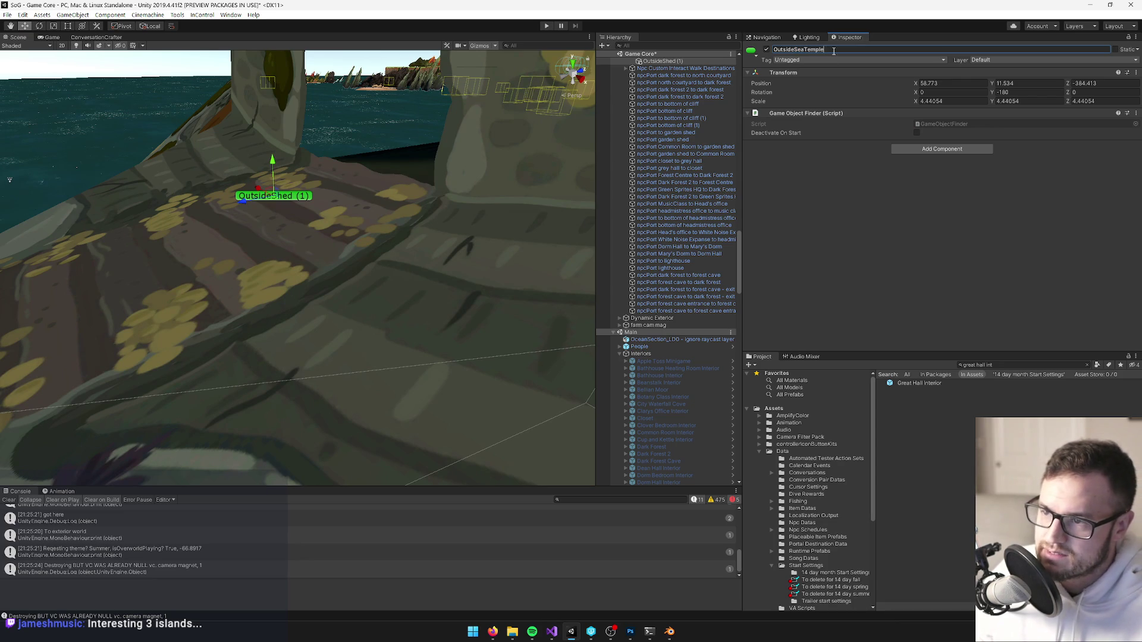
# Hide the SeaTemple mesh vis object and select the Sea Temple Interior prefab in the Project window.
pyautogui.moveTo(459, 164)
pyautogui.mouseDown()
pyautogui.moveTo(408, 220)
pyautogui.moveTo(428, 220)
pyautogui.moveTo(267, 323)
pyautogui.mouseUp()
pyautogui.click(267, 322)
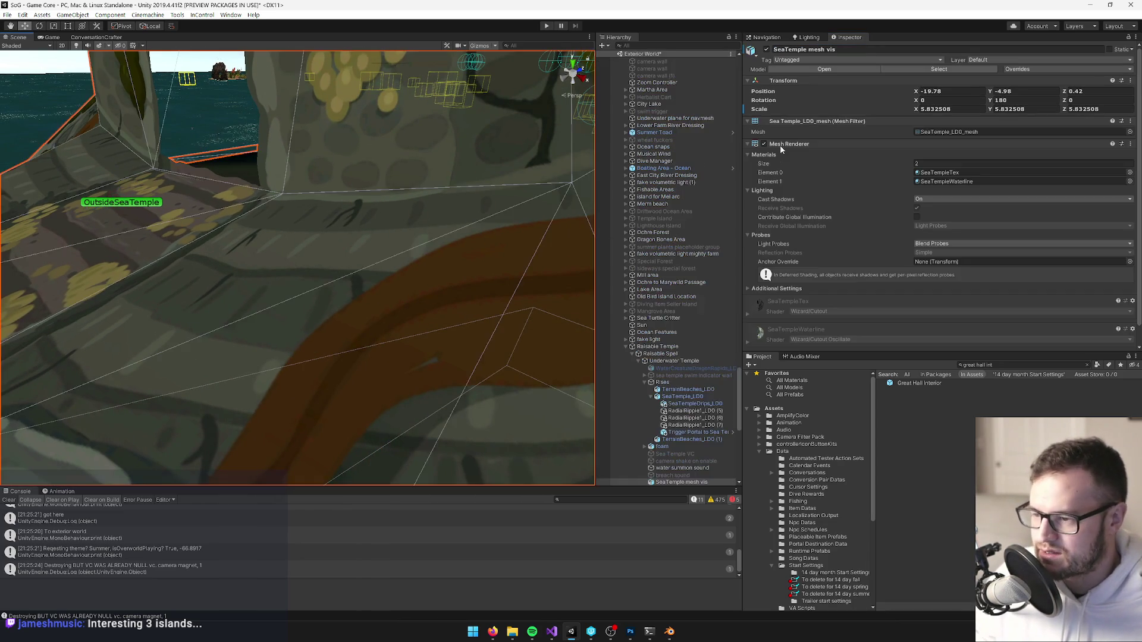
pyautogui.click(766, 50)
pyautogui.write('sea temple')
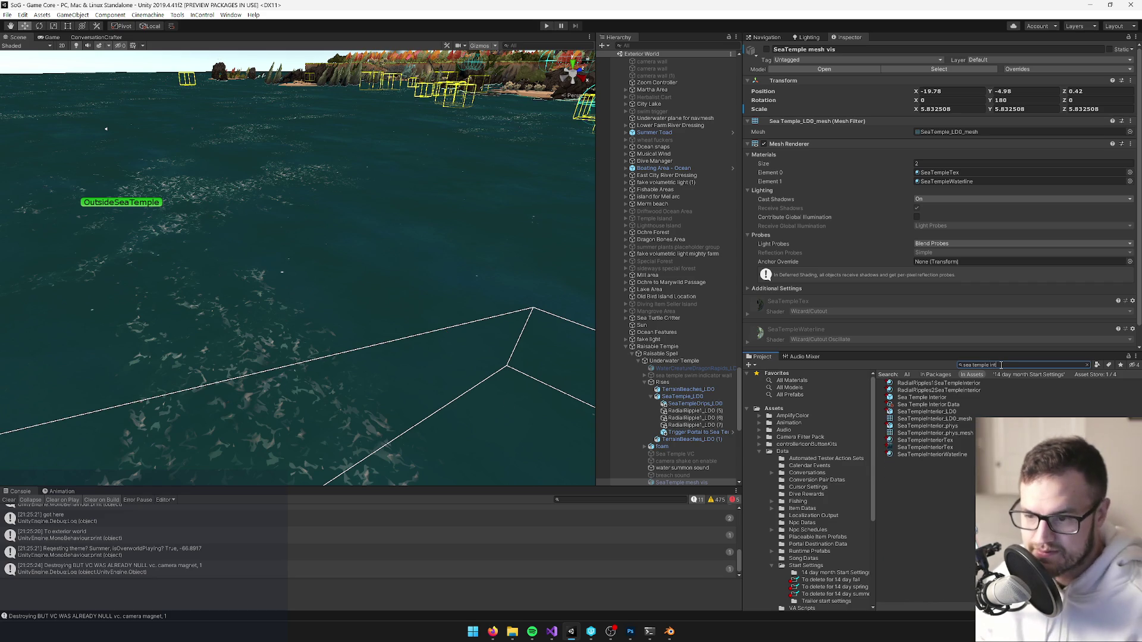
pyautogui.click(921, 398)
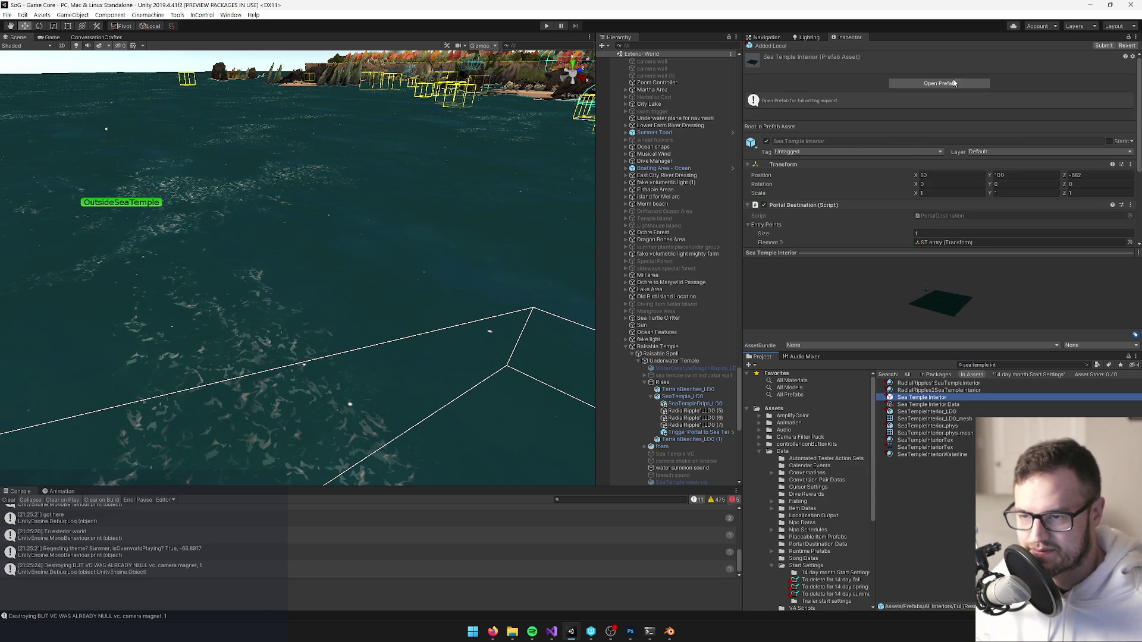
# Open the Sea Temple Interior prefab and select its 'sea temple to exterior' portal.
pyautogui.press('Return')
pyautogui.moveTo(333, 249)
pyautogui.mouseDown()
pyautogui.moveTo(351, 236)
pyautogui.moveTo(462, 262)
pyautogui.moveTo(493, 248)
pyautogui.mouseUp()
pyautogui.scroll(3, 416, 197)
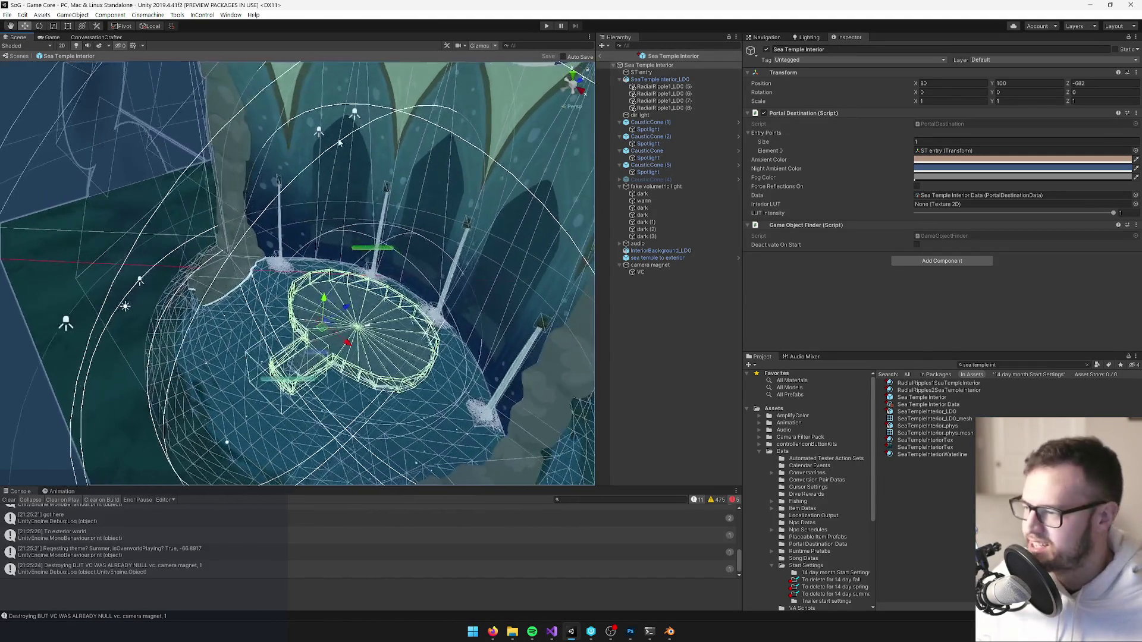
pyautogui.click(339, 143)
pyautogui.moveTo(339, 143)
pyautogui.mouseDown()
pyautogui.moveTo(346, 213)
pyautogui.moveTo(335, 183)
pyautogui.moveTo(591, 183)
pyautogui.mouseUp()
pyautogui.click(308, 183)
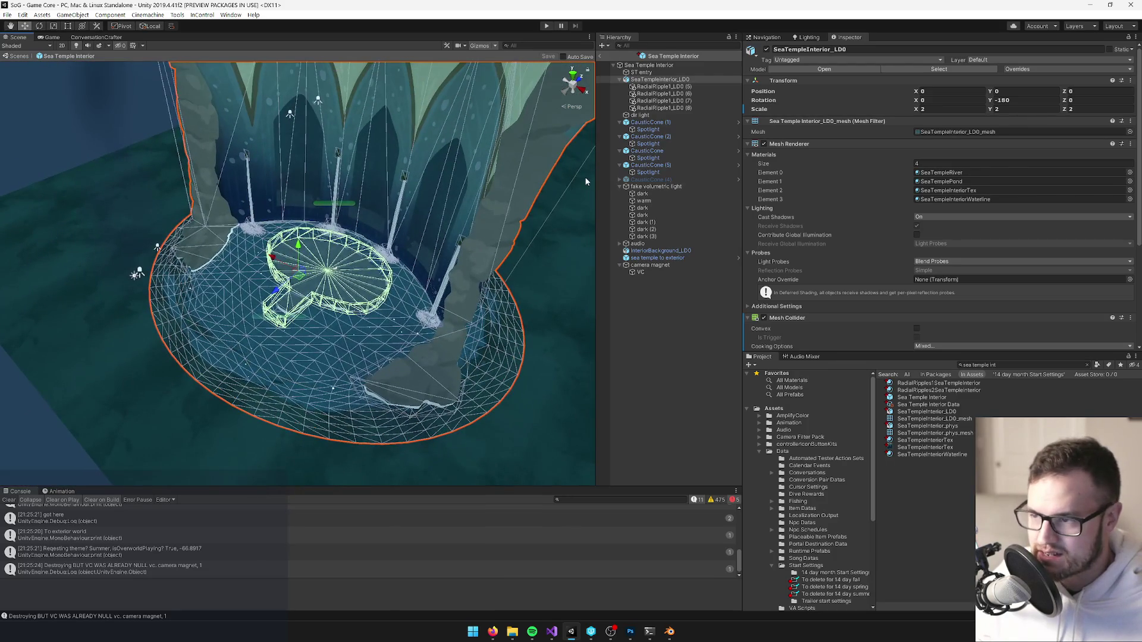
pyautogui.doubleClick(648, 65)
pyautogui.moveTo(333, 250)
pyautogui.mouseDown()
pyautogui.moveTo(385, 273)
pyautogui.moveTo(325, 245)
pyautogui.mouseUp()
pyautogui.click(331, 257)
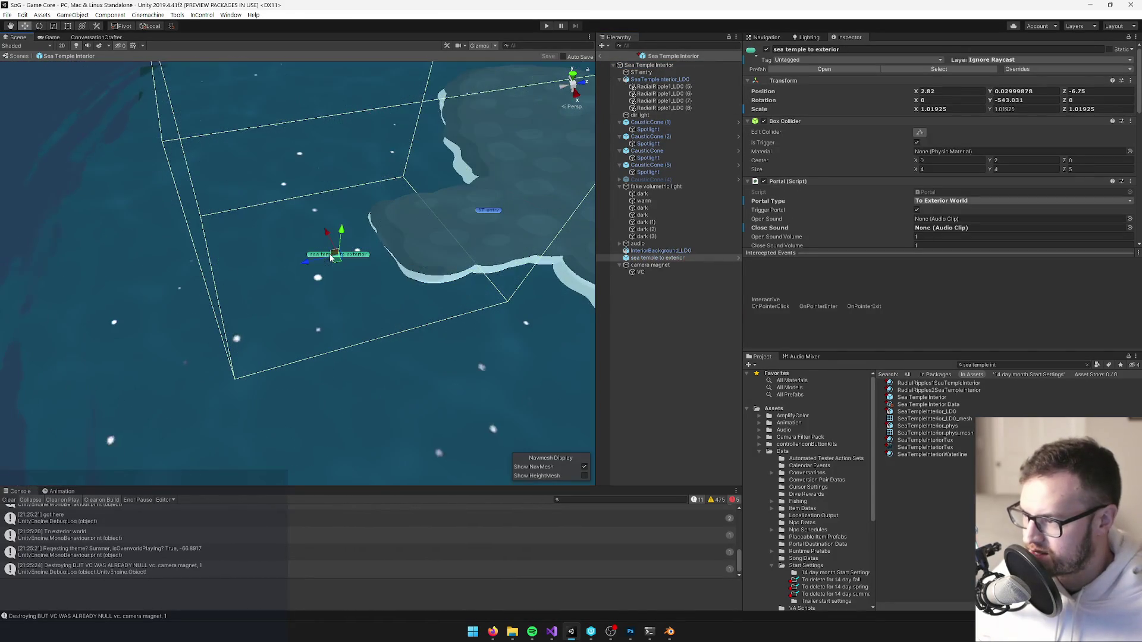
# Set the exit portal's Specific Exterior Location to OutsideSeaTemple, save the prefab, and return to Exterior World.
pyautogui.scroll(-5, 967, 139)
pyautogui.scroll(-3, 967, 139)
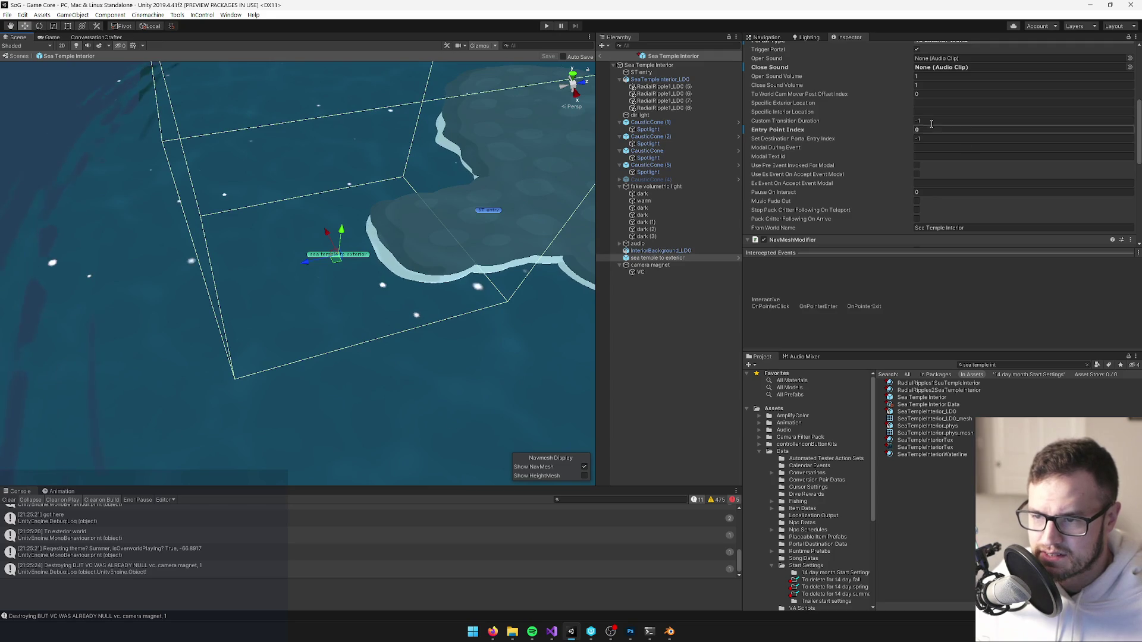
pyautogui.write('OutsideSeaTemple')
pyautogui.press('Return')
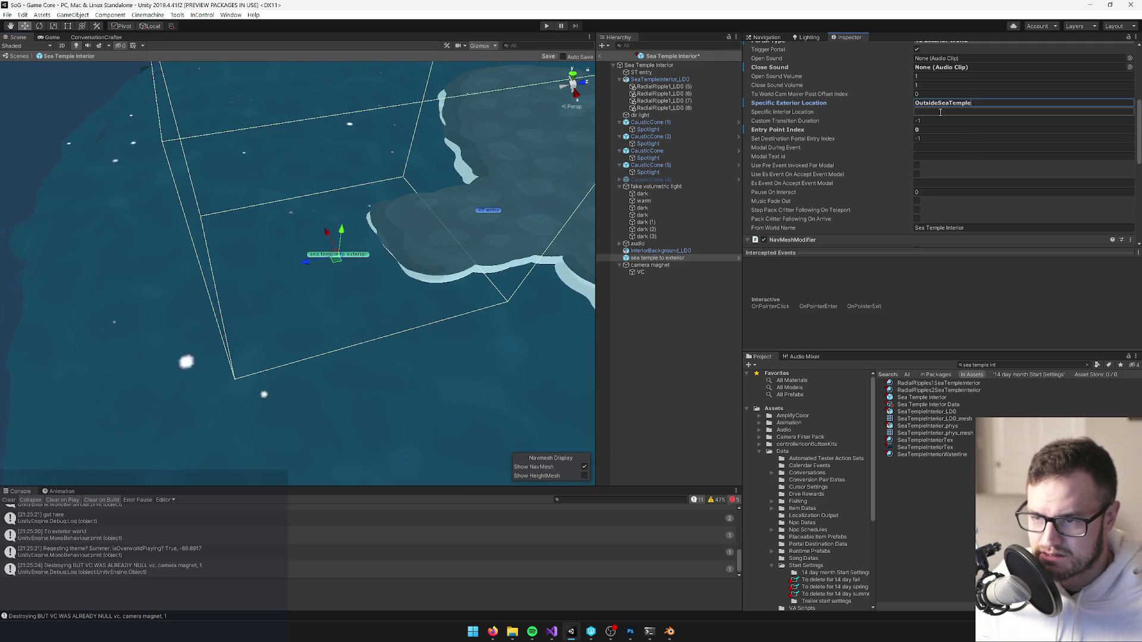
pyautogui.scroll(-3, 960, 193)
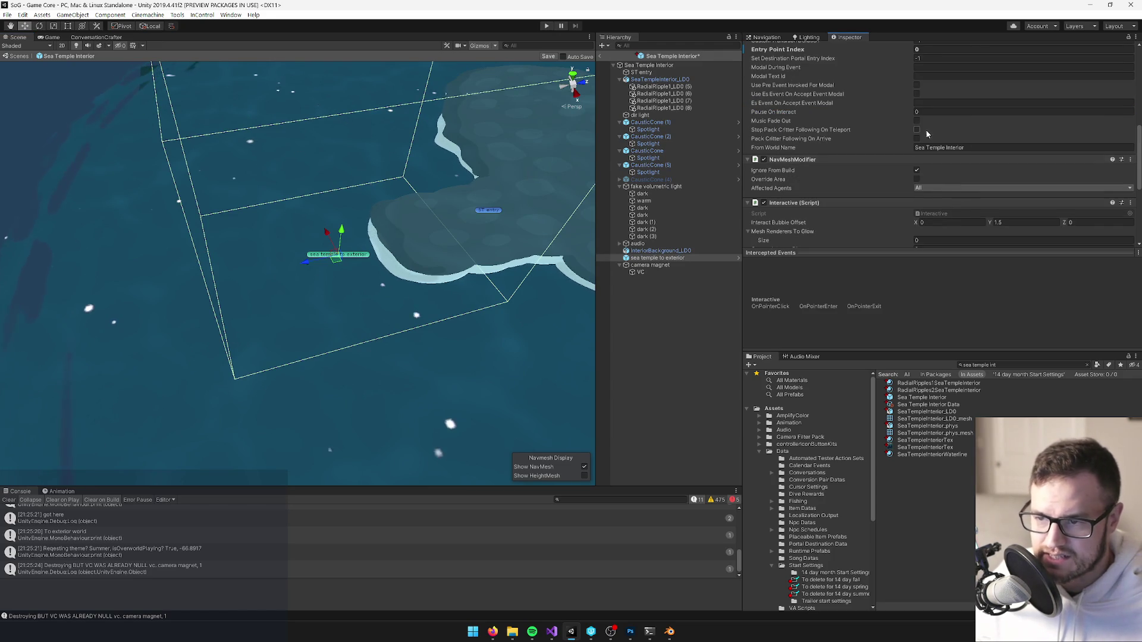
pyautogui.scroll(-6, 927, 164)
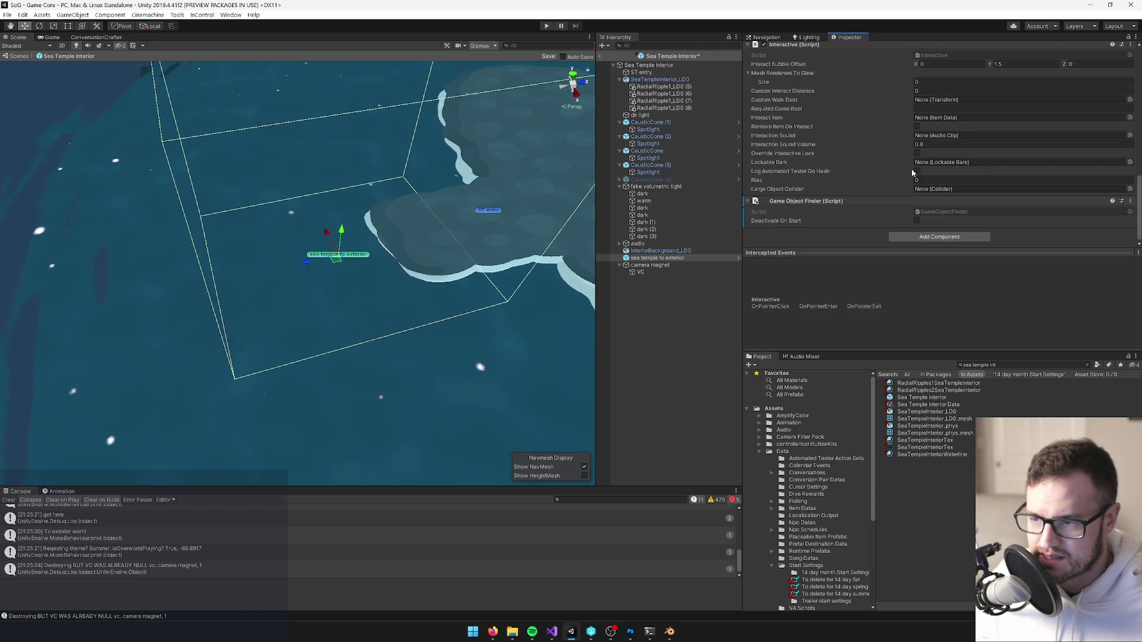
pyautogui.scroll(10, 923, 170)
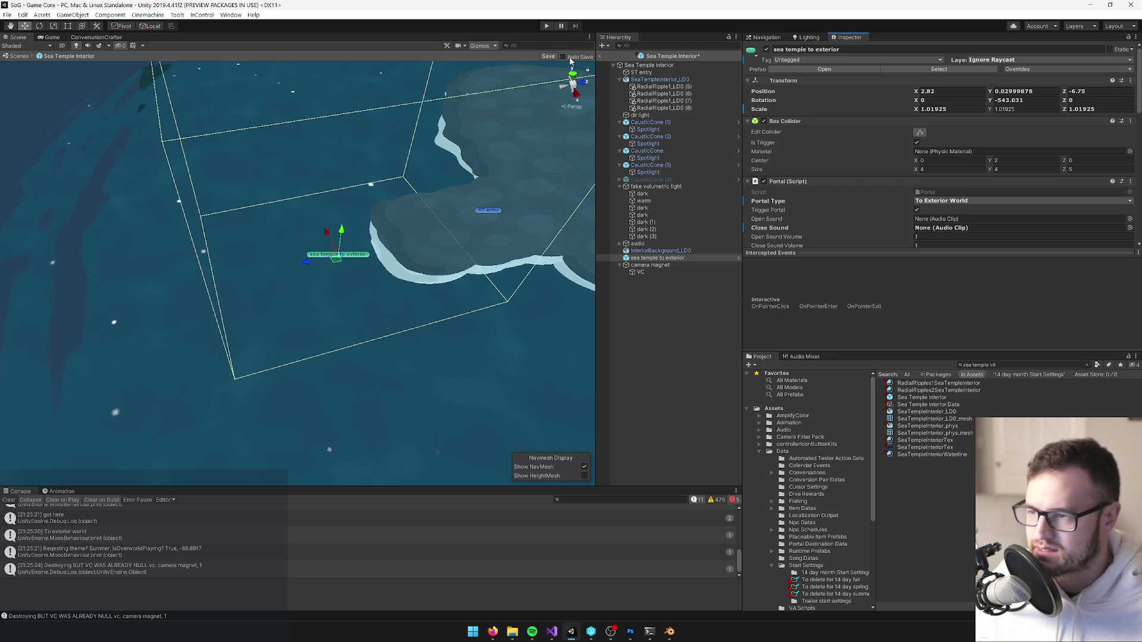
pyautogui.click(563, 57)
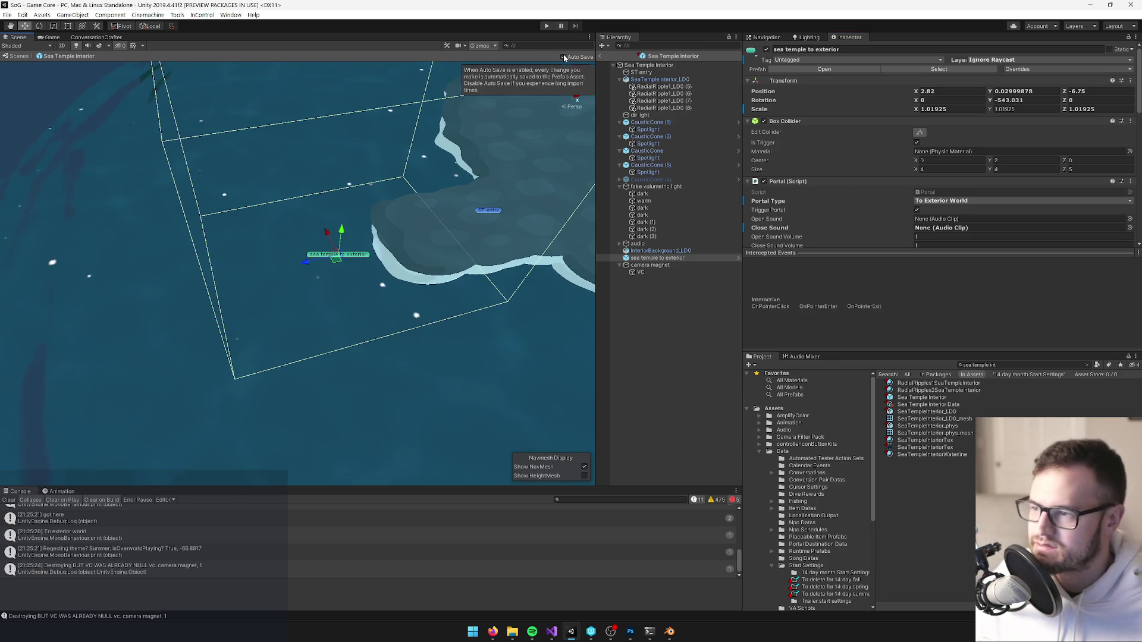
pyautogui.click(601, 57)
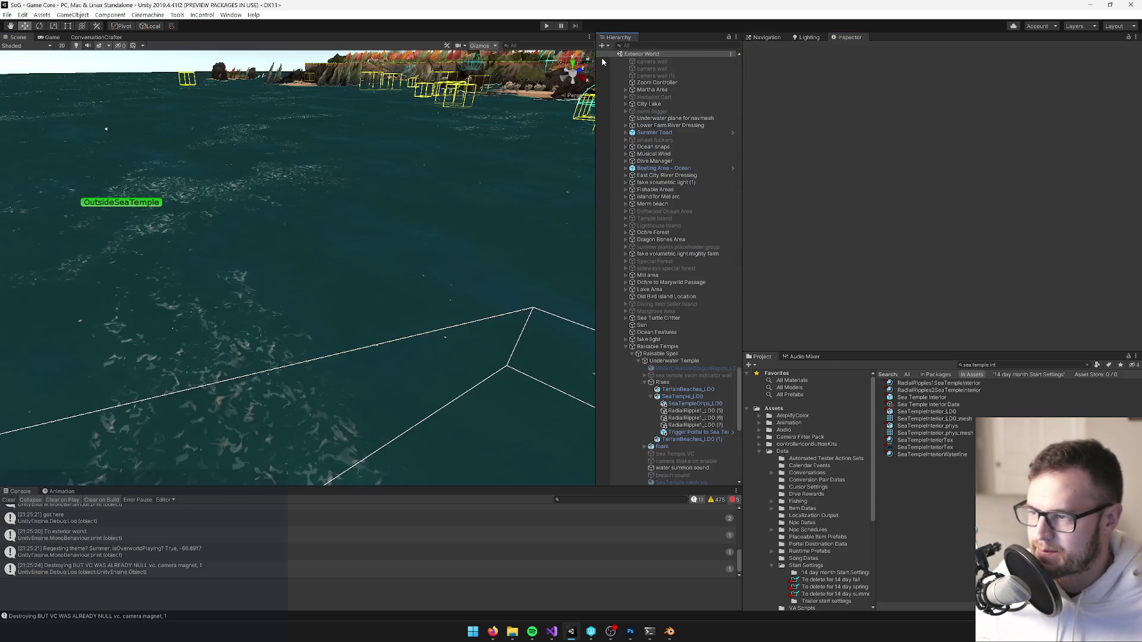
# Select the university entrance door and frame it in the Scene view.
pyautogui.moveTo(494, 275)
pyautogui.mouseDown()
pyautogui.moveTo(471, 141)
pyautogui.moveTo(533, 143)
pyautogui.moveTo(548, 202)
pyautogui.moveTo(591, 246)
pyautogui.moveTo(380, 128)
pyautogui.mouseUp()
pyautogui.click(371, 122)
pyautogui.press('f')
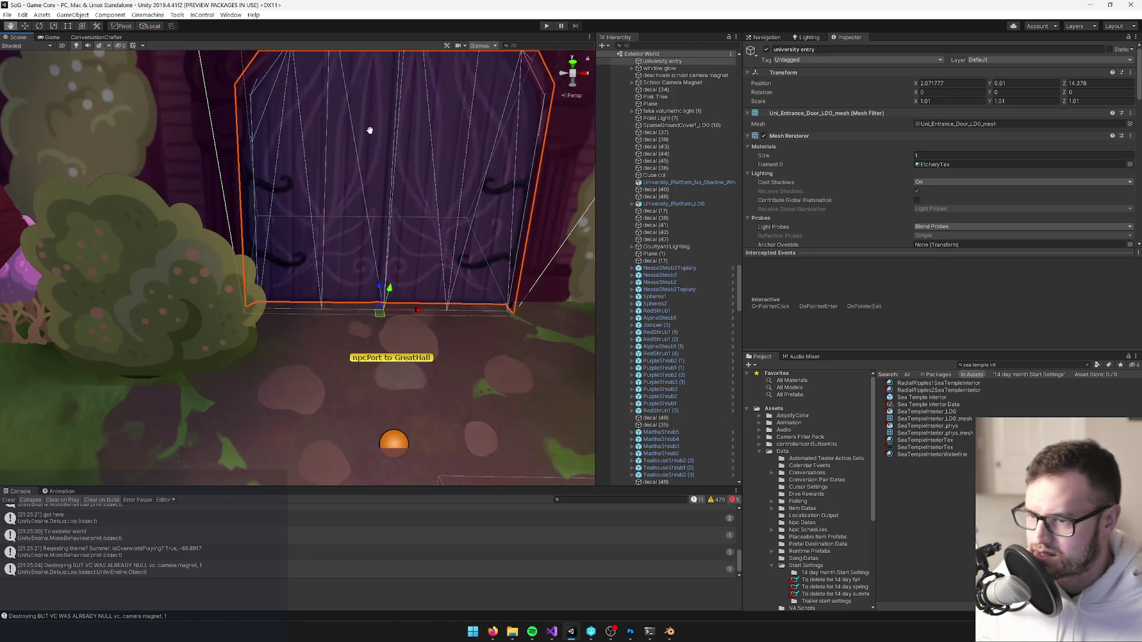
# Review the door's portal from Exterior World into Great Hall Interior, then filter the Hierarchy for 'temple'.
pyautogui.scroll(-2, 655, 320)
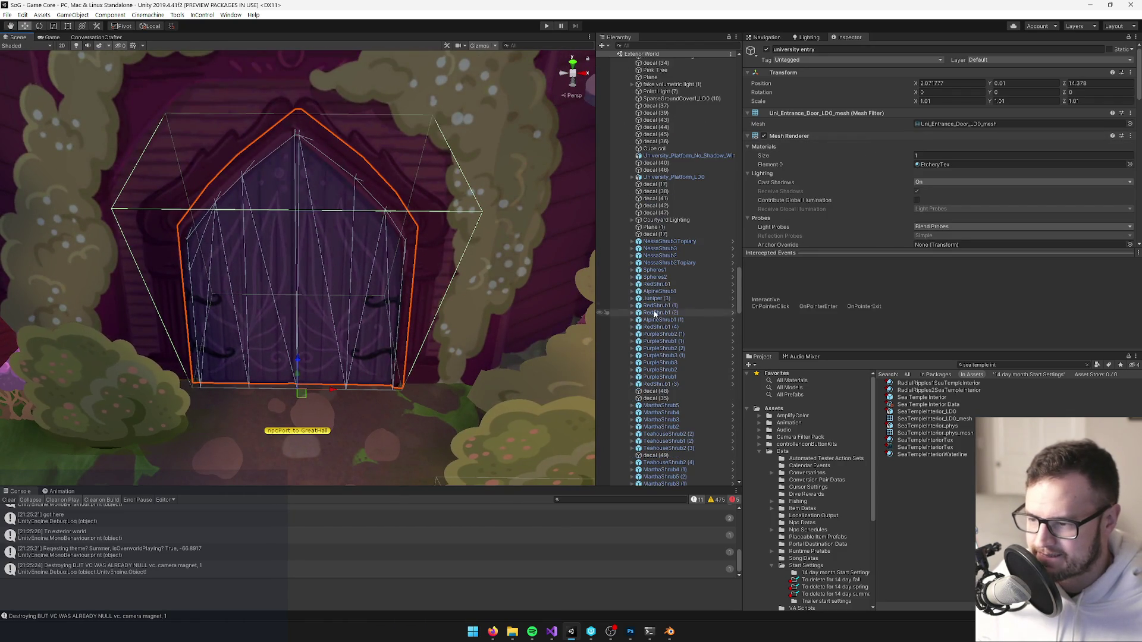
pyautogui.scroll(2, 676, 288)
pyautogui.scroll(2, 666, 163)
pyautogui.scroll(-5, 960, 102)
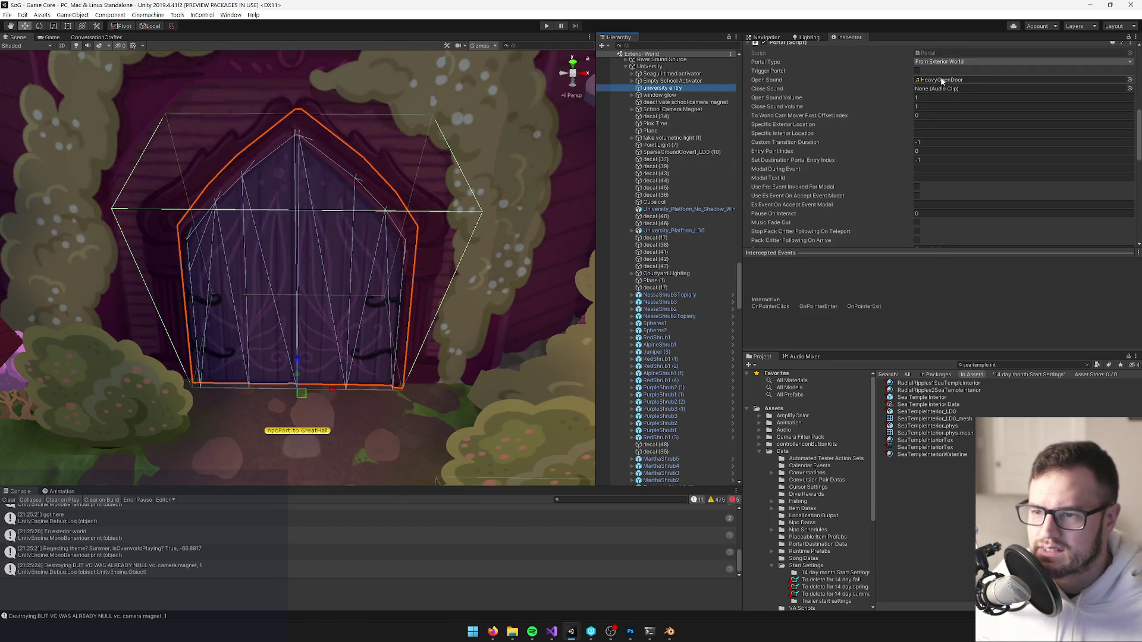
pyautogui.scroll(-3, 953, 124)
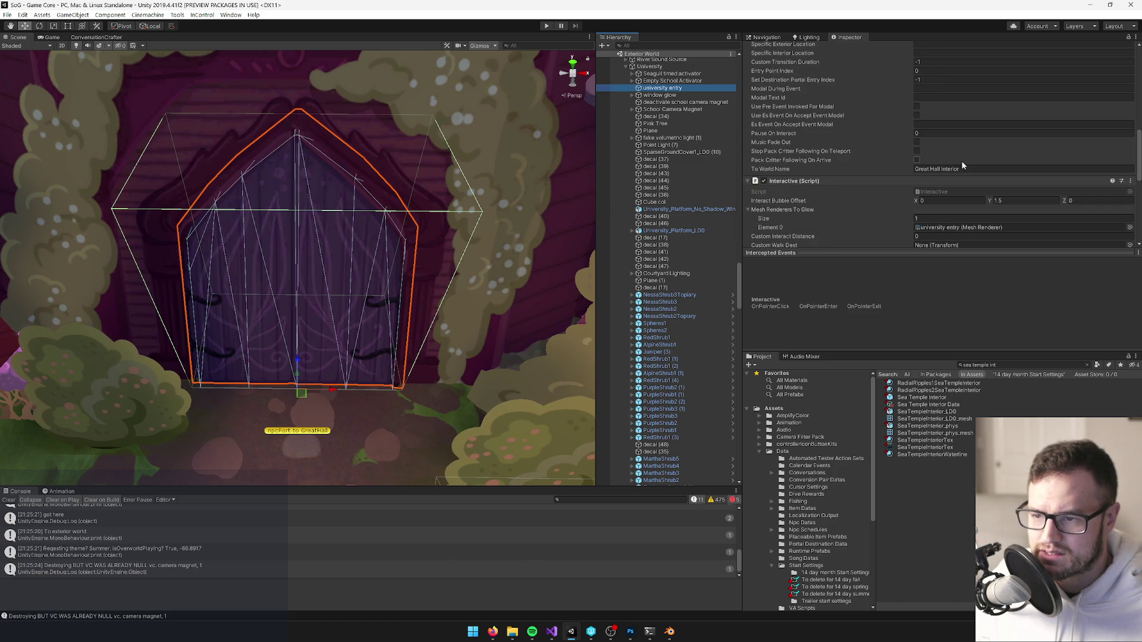
pyautogui.scroll(3, 965, 165)
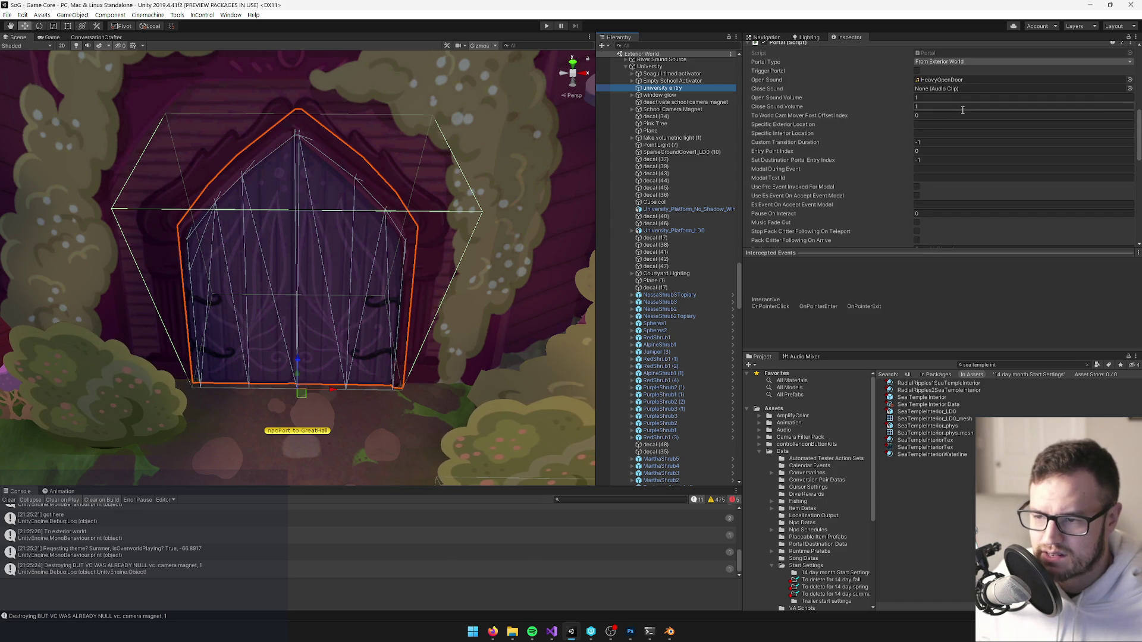
pyautogui.scroll(3, 962, 110)
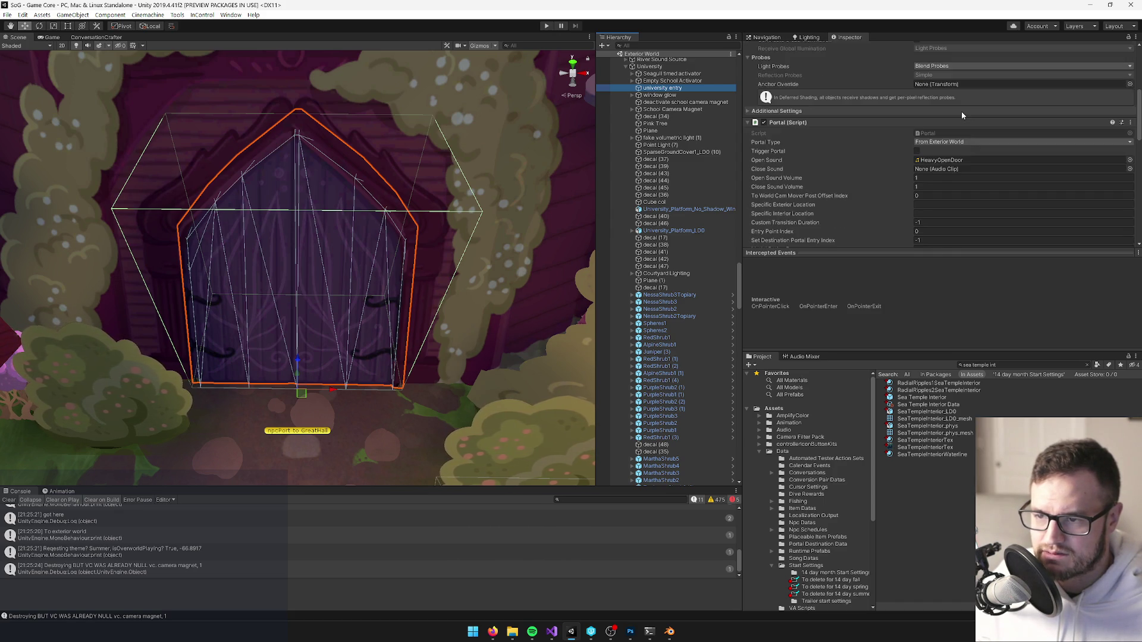
pyautogui.scroll(-3, 961, 112)
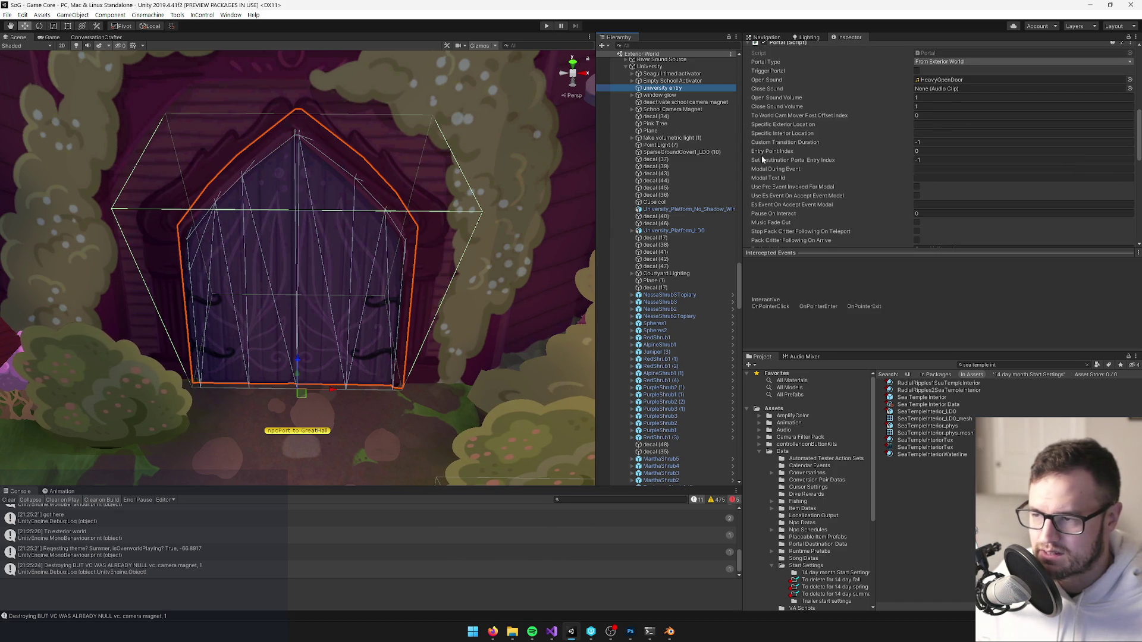
pyautogui.scroll(-3, 953, 162)
pyautogui.moveTo(395, 189)
pyautogui.mouseDown()
pyautogui.moveTo(1115, 55)
pyautogui.moveTo(991, 278)
pyautogui.mouseUp()
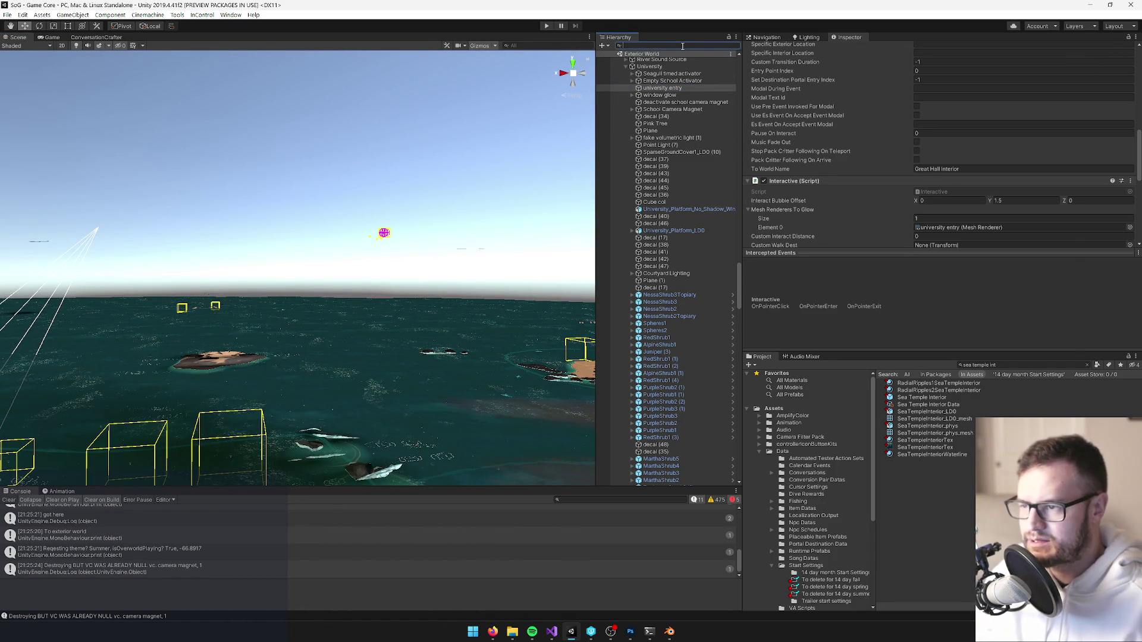
pyautogui.write('temple')
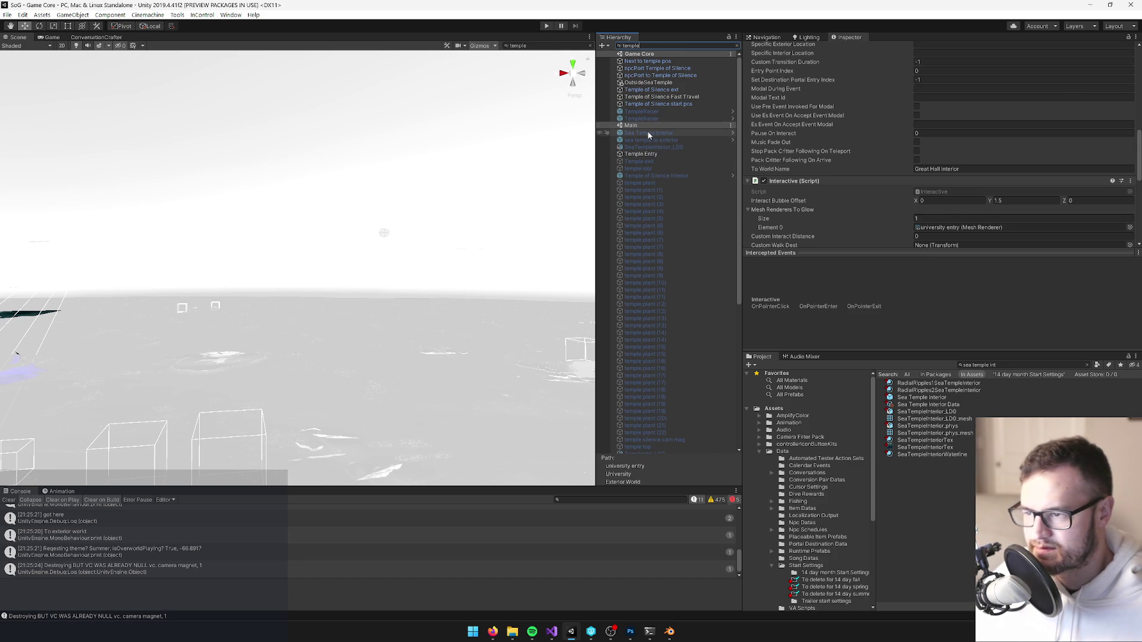
# Select the 'sea temple to exterior' portal, clear the Hierarchy filter and frame it.
pyautogui.click(663, 134)
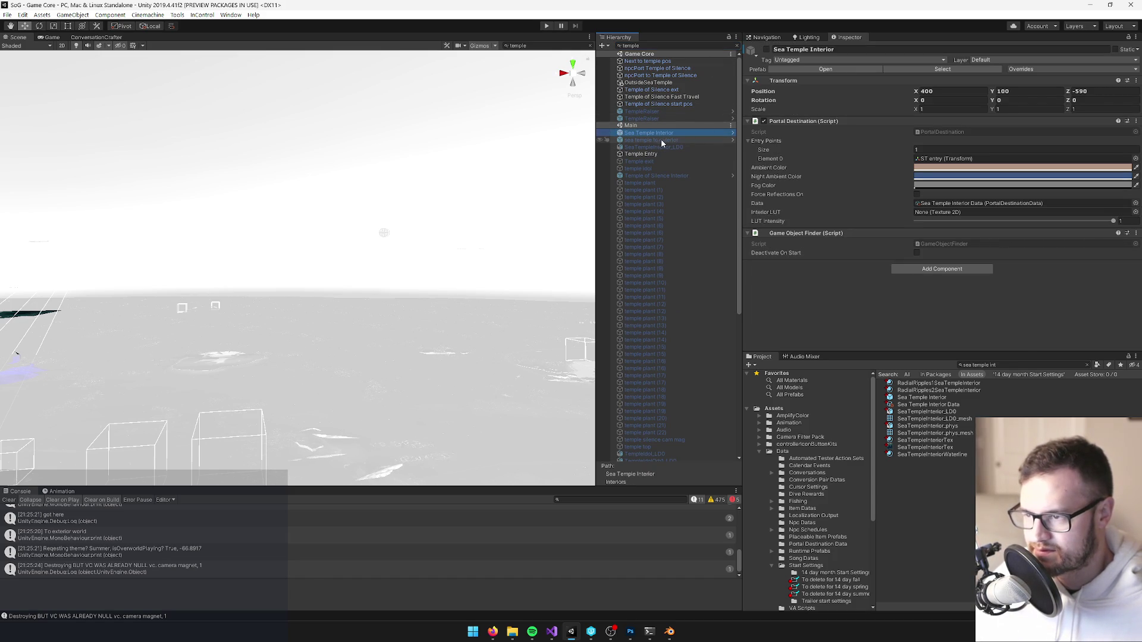
pyautogui.click(661, 142)
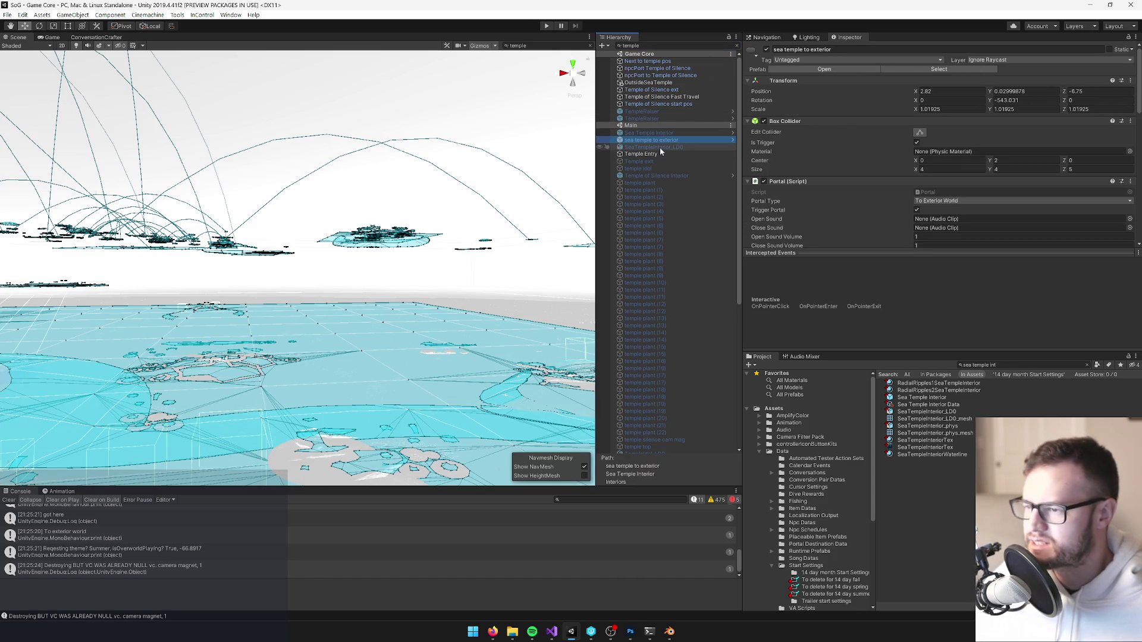
pyautogui.click(737, 45)
pyautogui.moveTo(333, 214); pyautogui.dragTo(296, 280)
pyautogui.press('f')
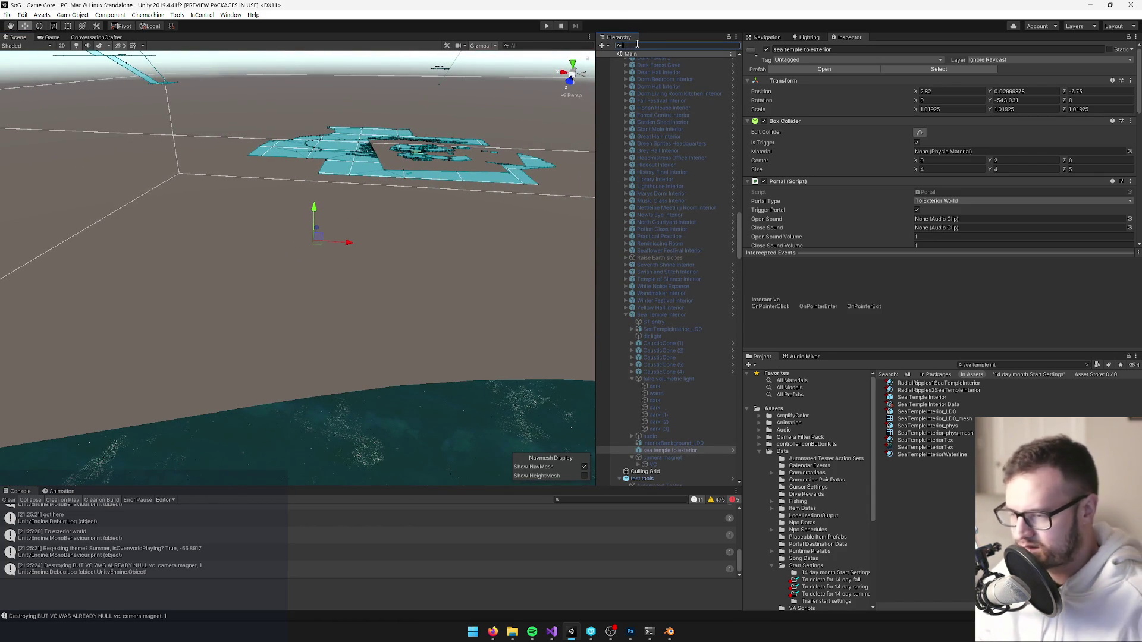
# Find the Deep Dark water patch via 'dark wat', frame it and view it from above.
pyautogui.write('dark wat')
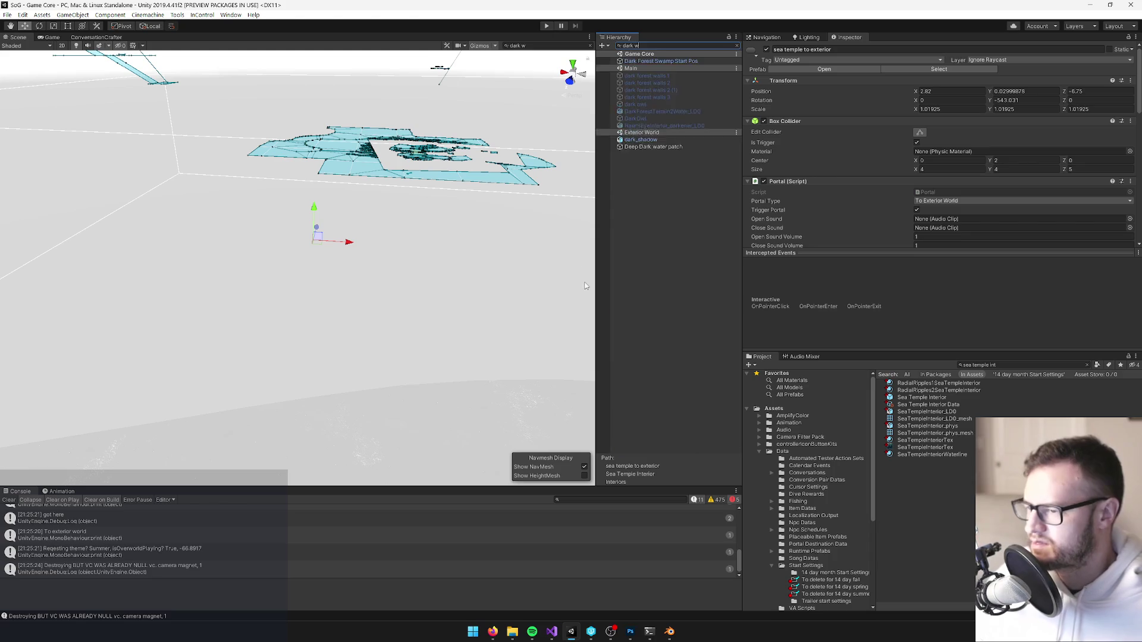
pyautogui.click(655, 76)
pyautogui.press('f')
pyautogui.click(737, 45)
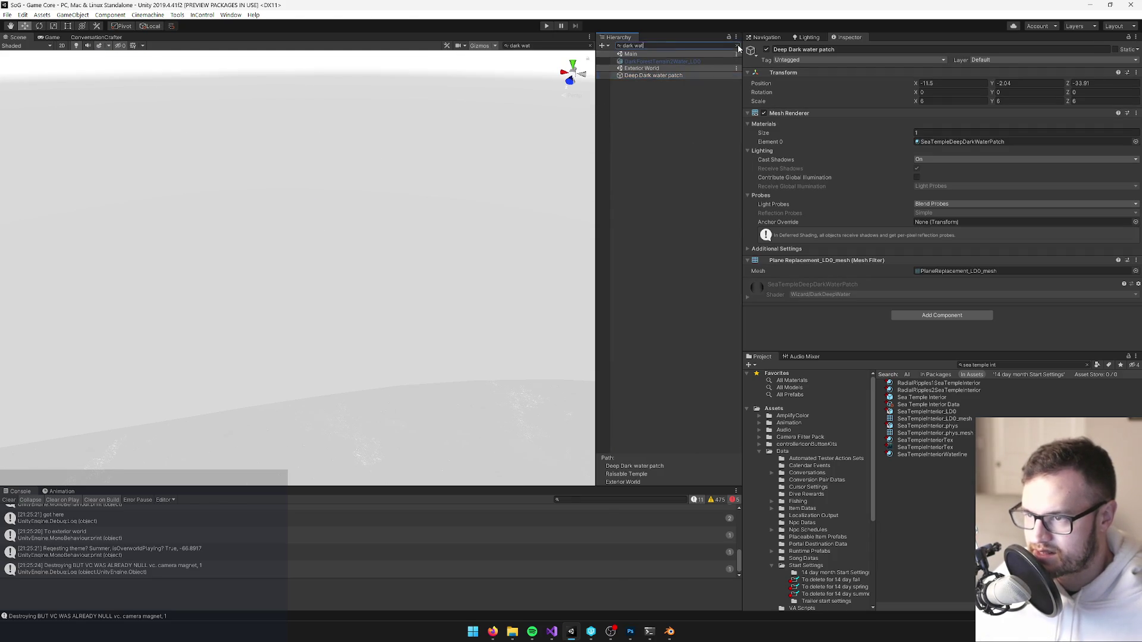
pyautogui.moveTo(66, 313); pyautogui.dragTo(24, 315)
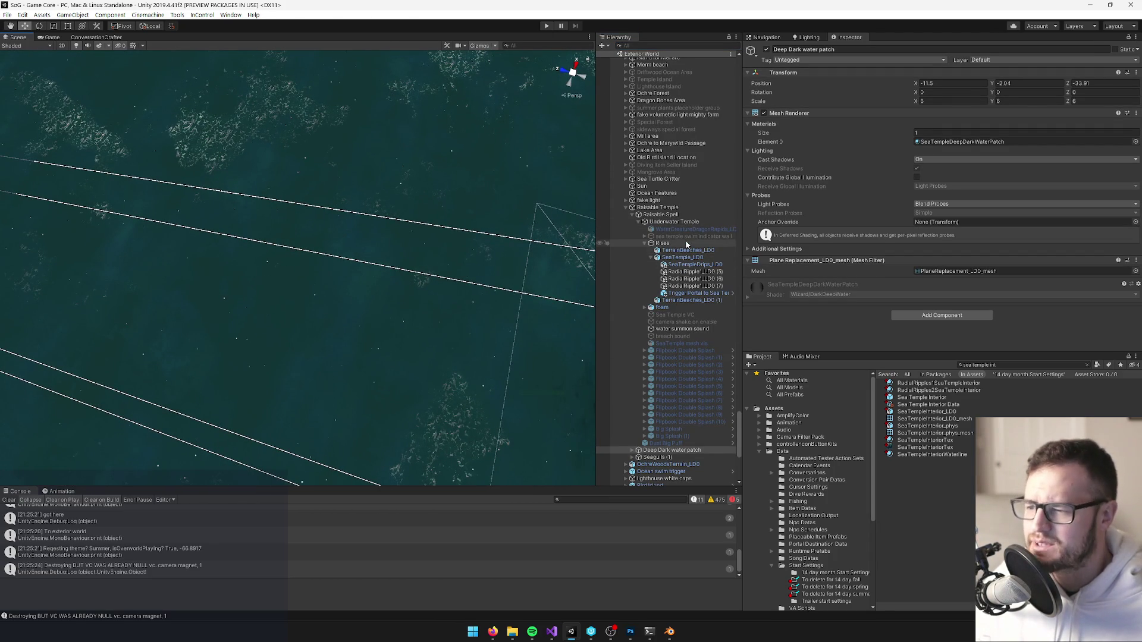
# Inspect the Trigger Portal to Sea Temple, leading From Exterior World to Sea Temple Interior, then switch to Game view.
pyautogui.doubleClick(688, 293)
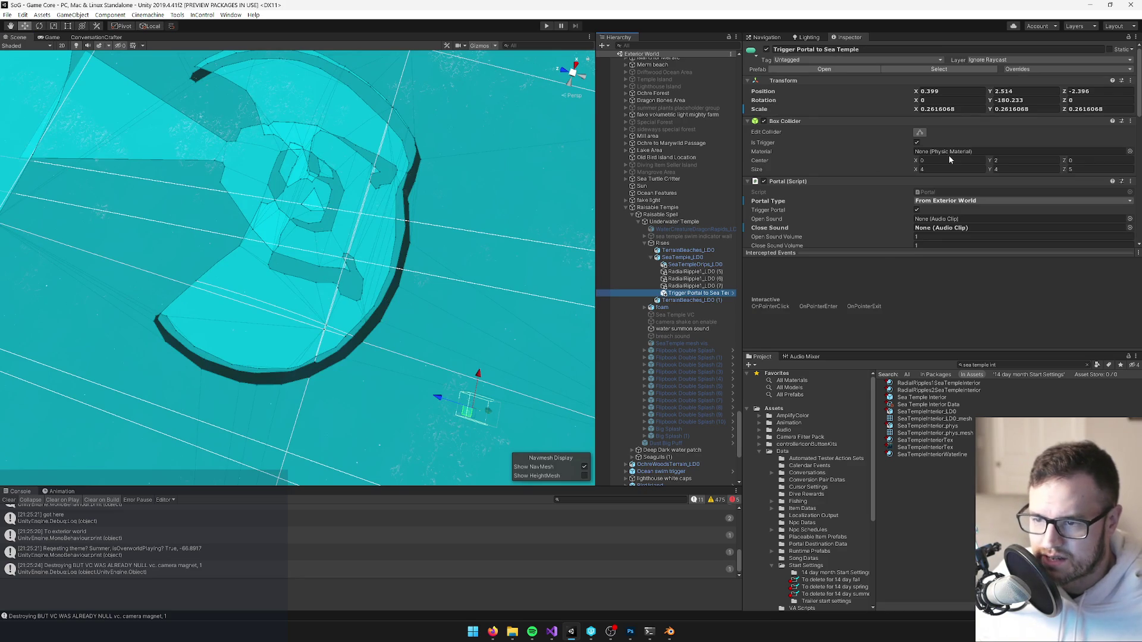
pyautogui.scroll(-5, 982, 181)
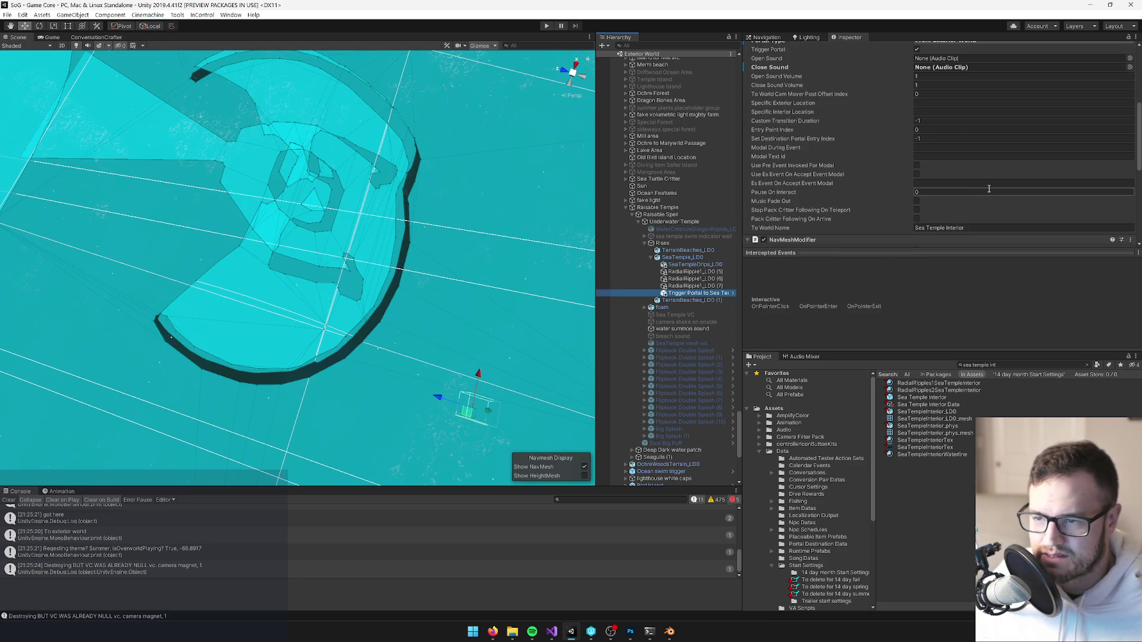
pyautogui.scroll(3, 991, 107)
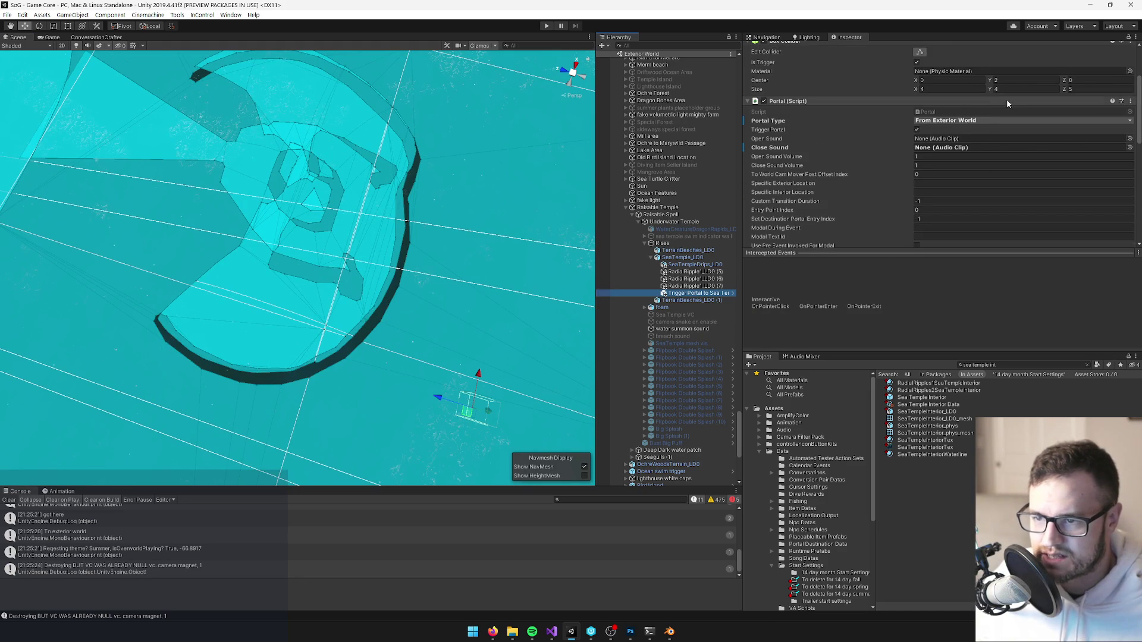
pyautogui.click(45, 37)
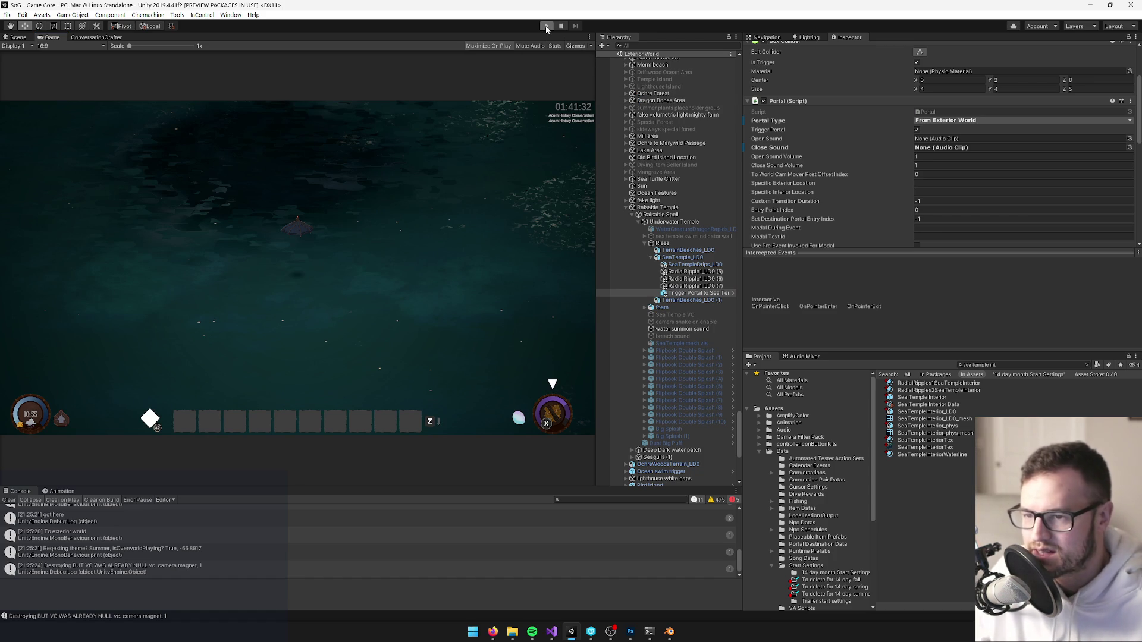
# Enter Play mode, summon and board the boat, sail to the temple island and walk toward the door.
pyautogui.click(546, 27)
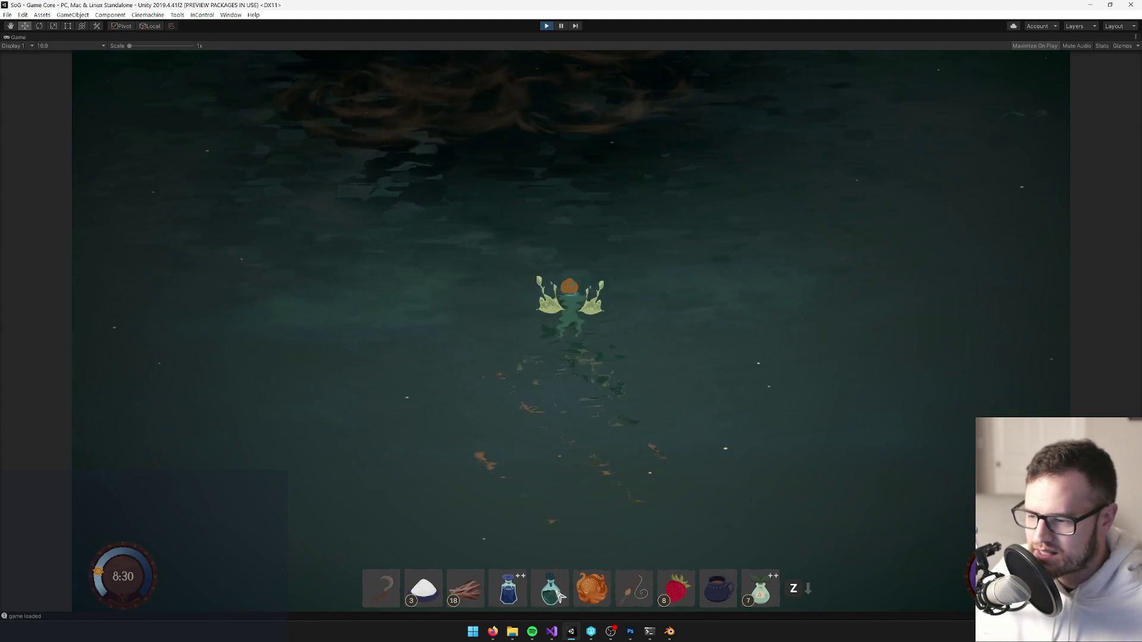
pyautogui.click(596, 602)
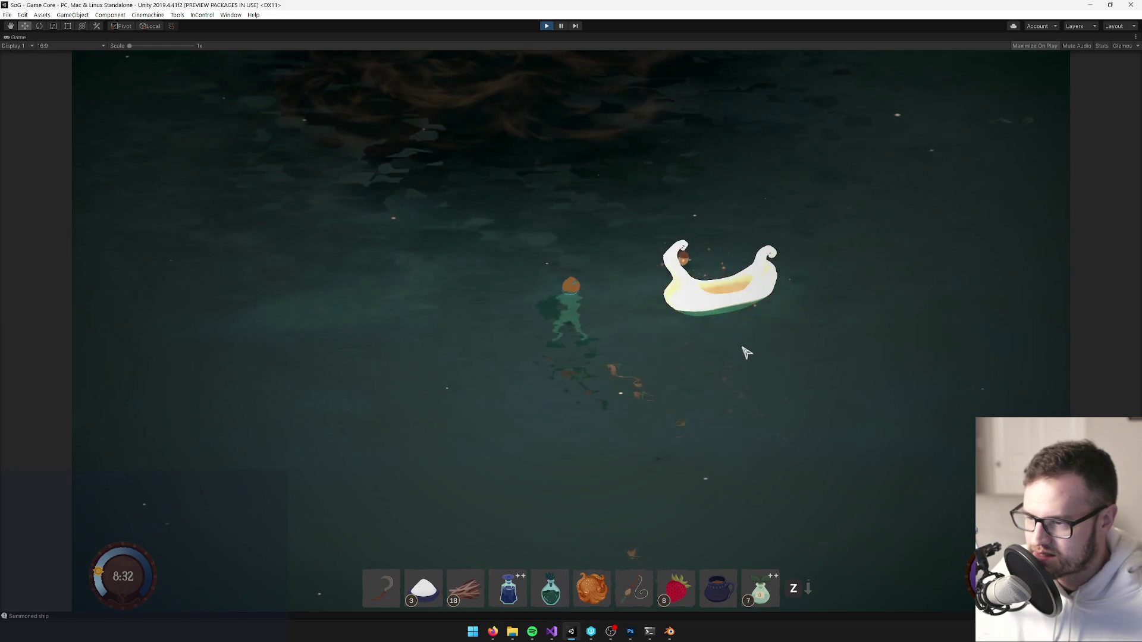
pyautogui.click(701, 311)
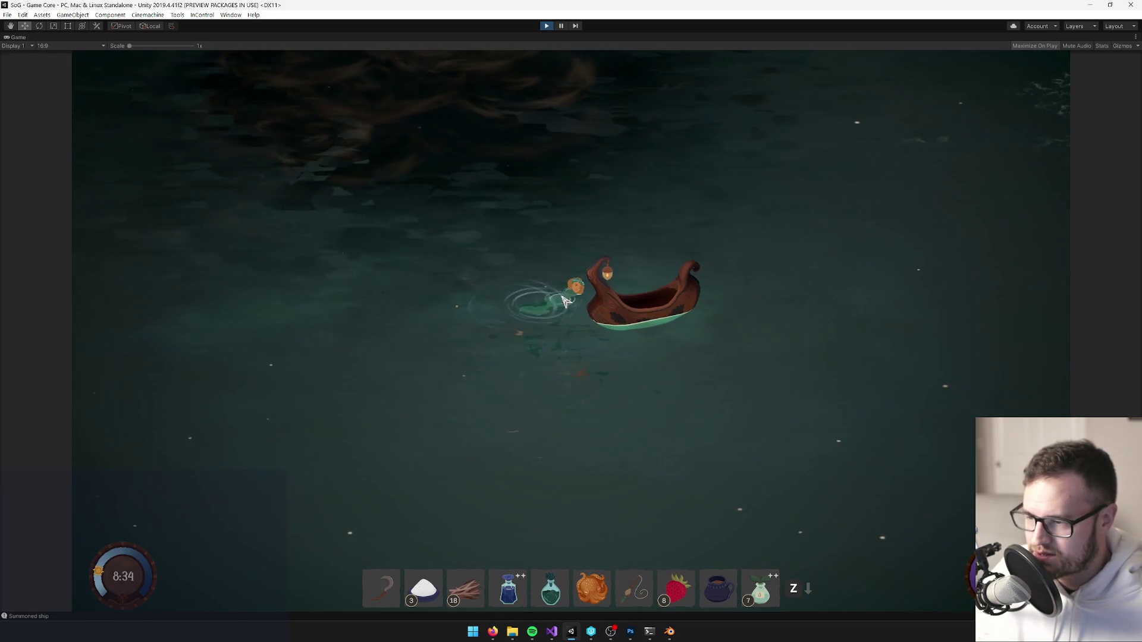
pyautogui.press('Left')
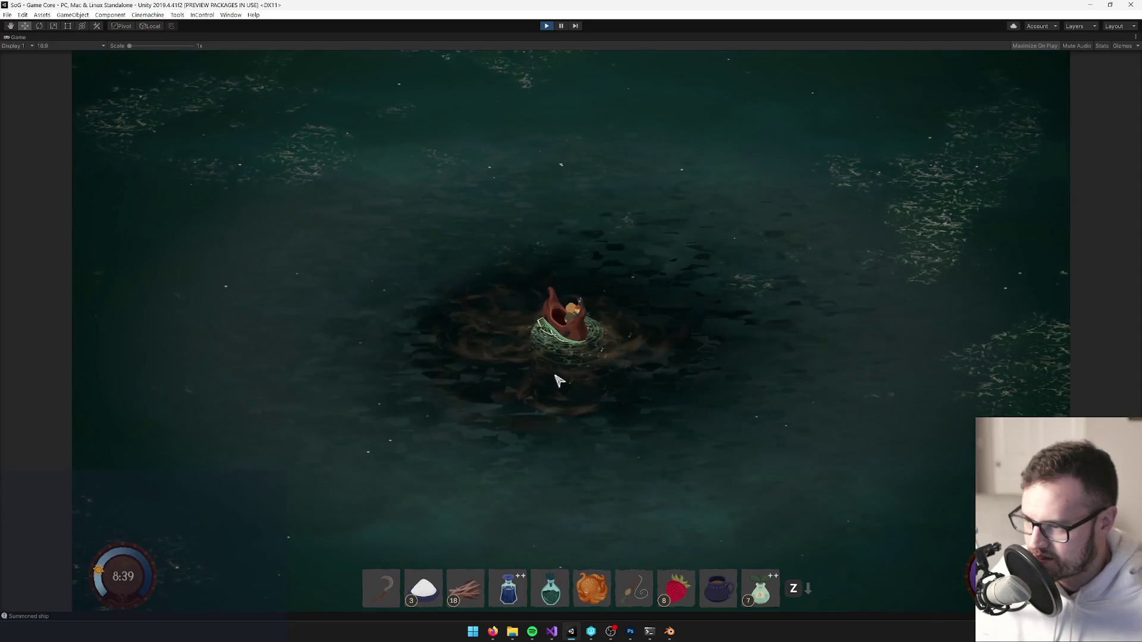
pyautogui.press('Escape')
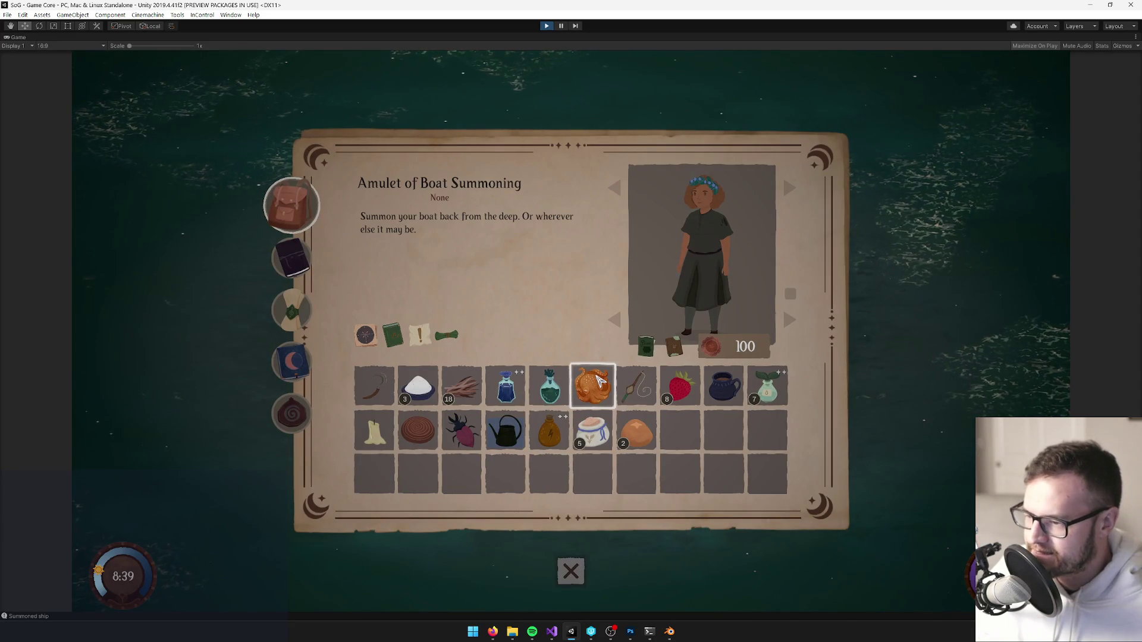
pyautogui.press('Escape')
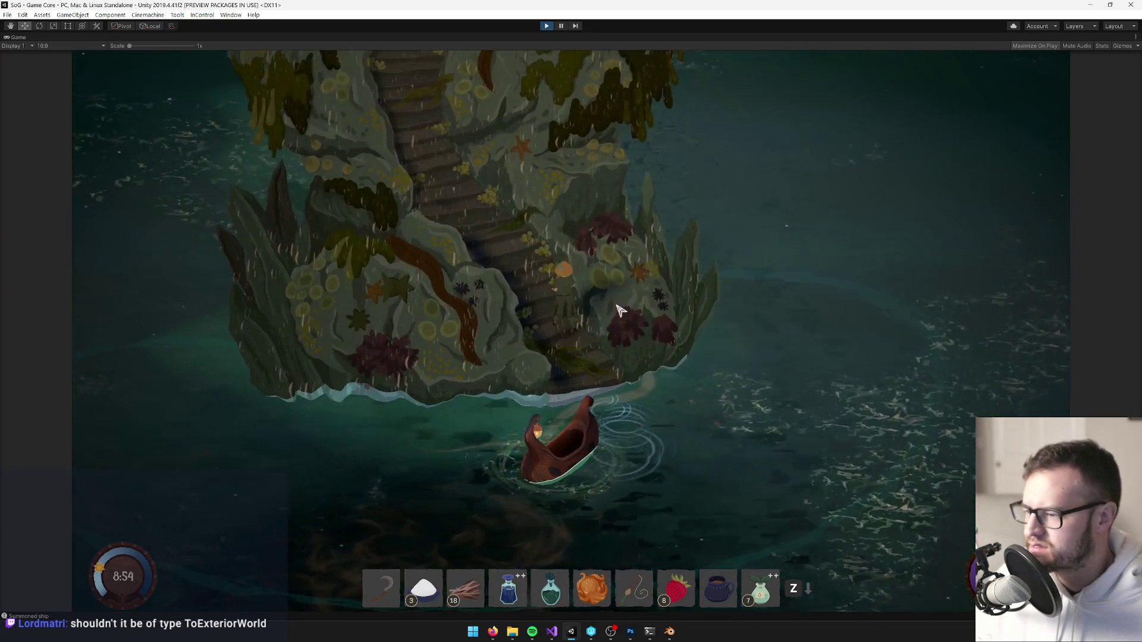
pyautogui.press('w')
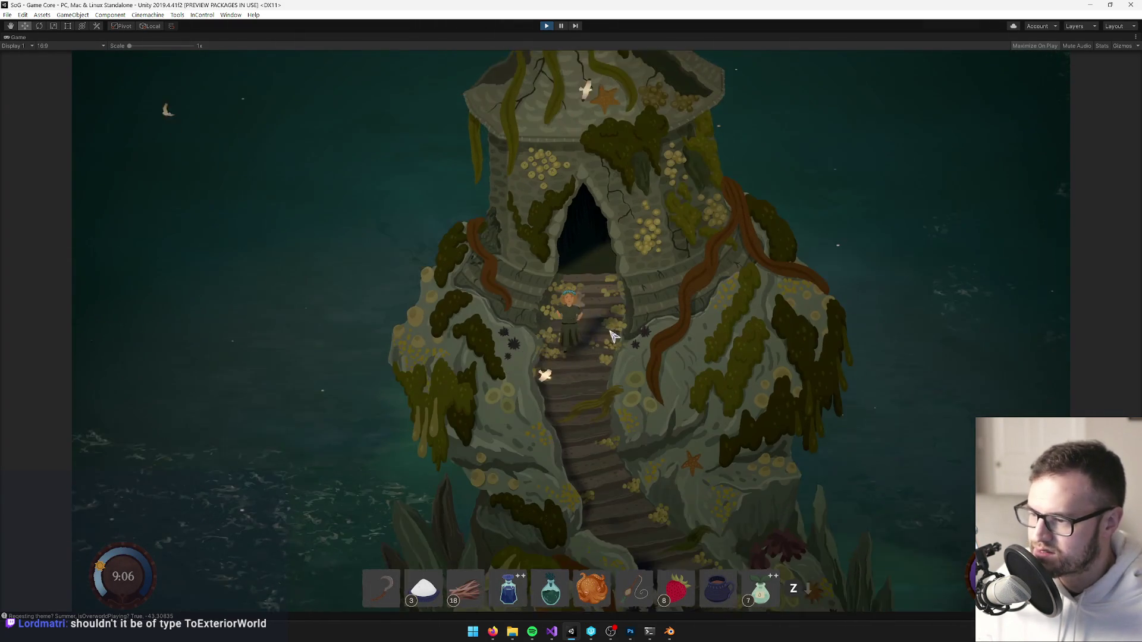
# Walk the character down the temple stairs to the shore and mount the boat.
pyautogui.press('s')
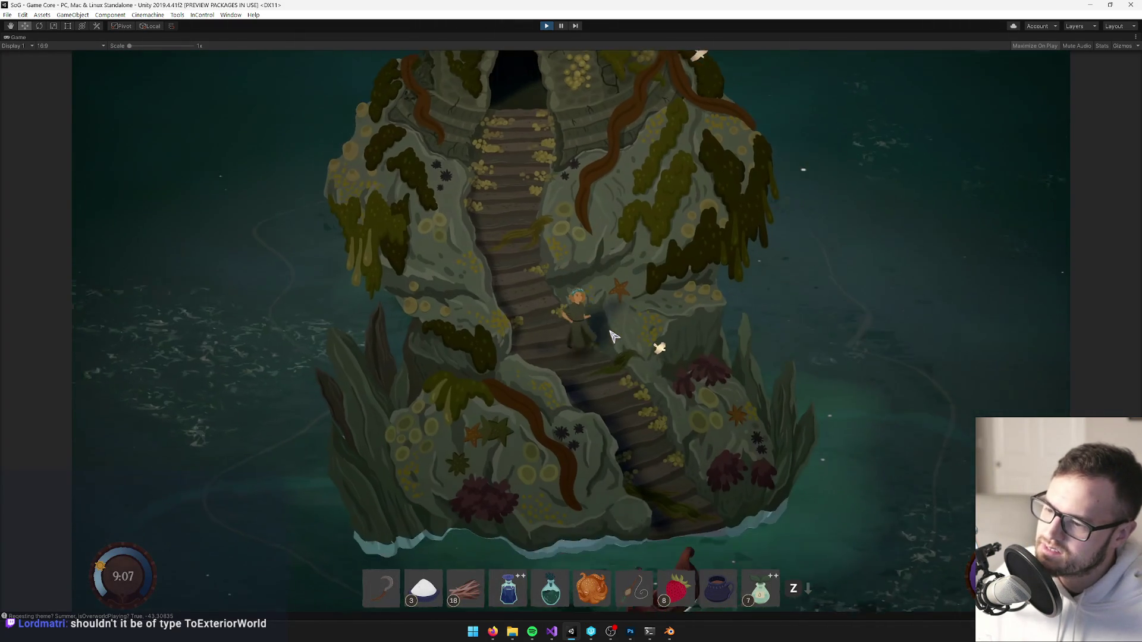
pyautogui.press('s')
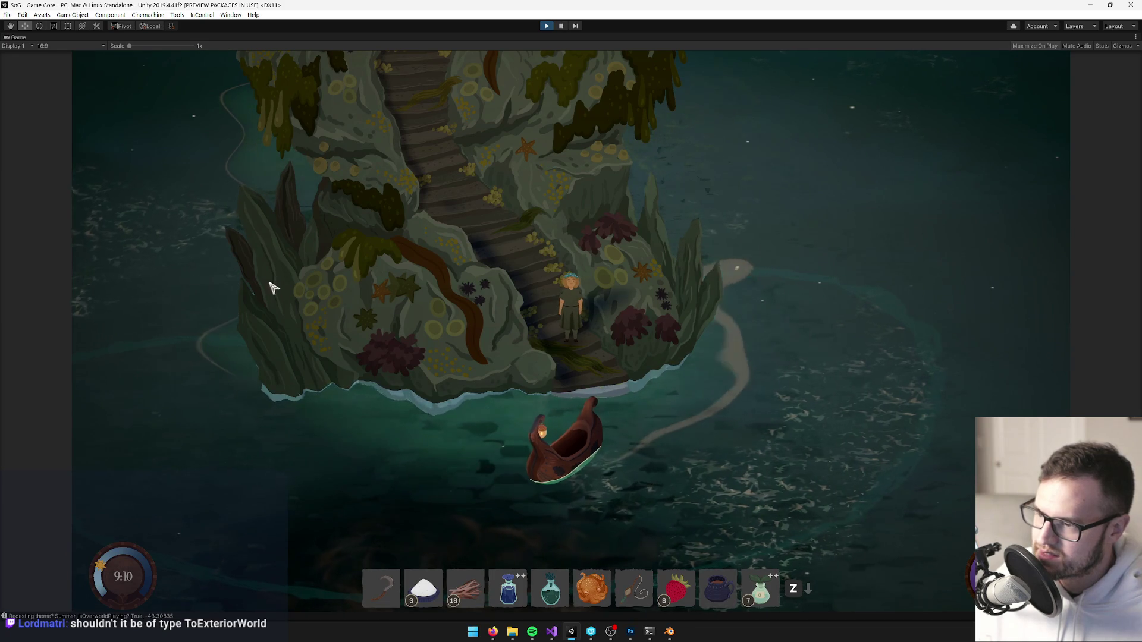
pyautogui.click(558, 390)
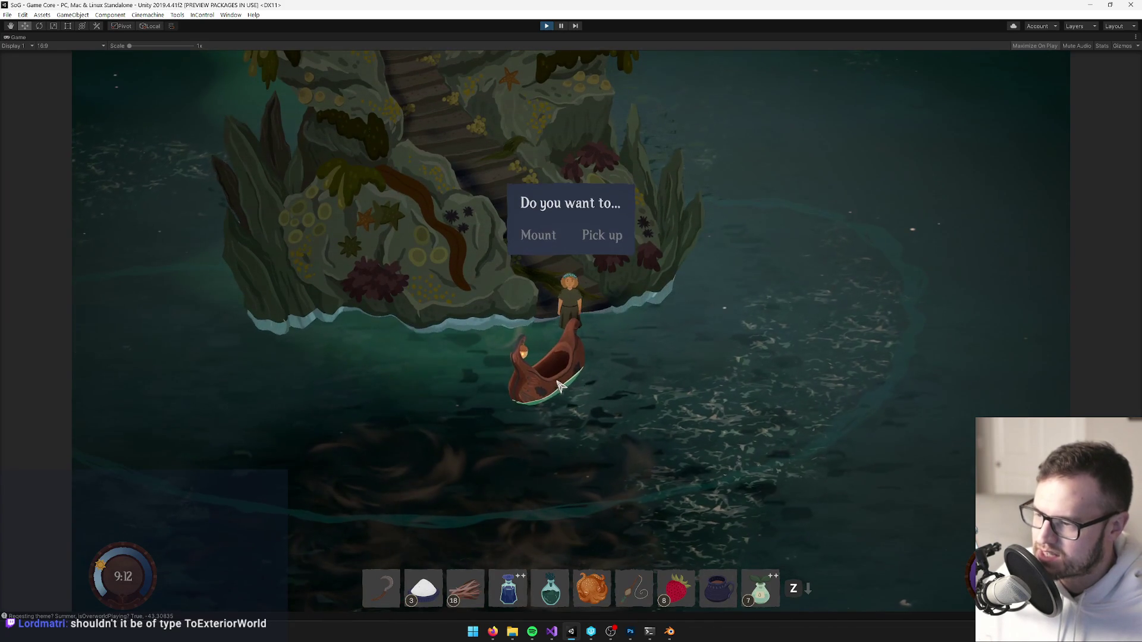
pyautogui.click(547, 234)
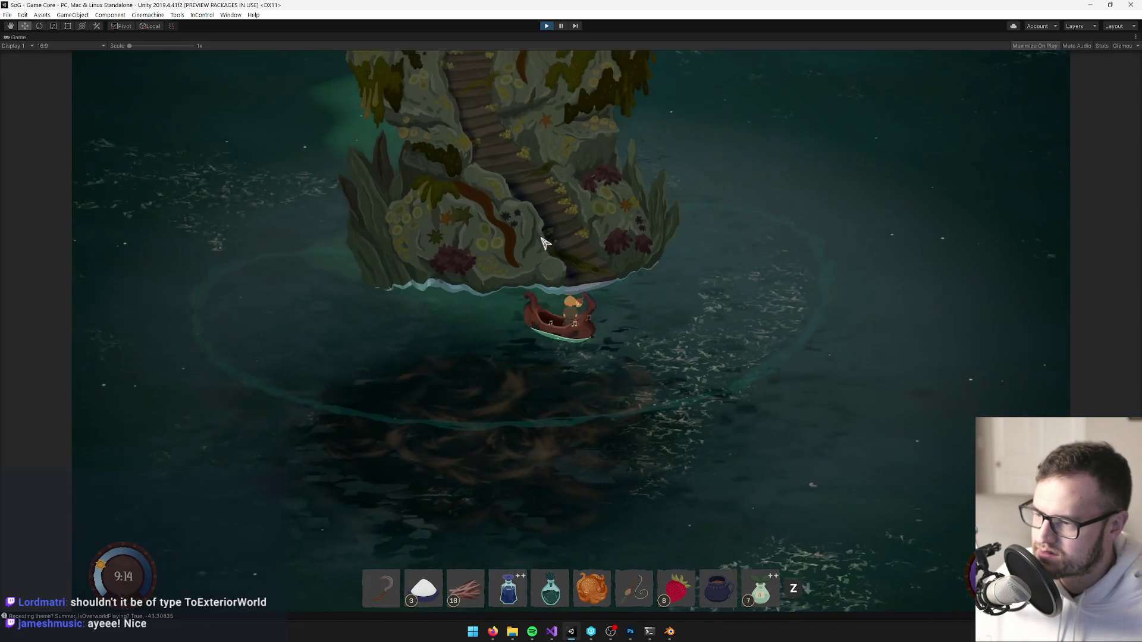
# Steer the boat left, north, then up-left away from the temple island.
pyautogui.press('a')
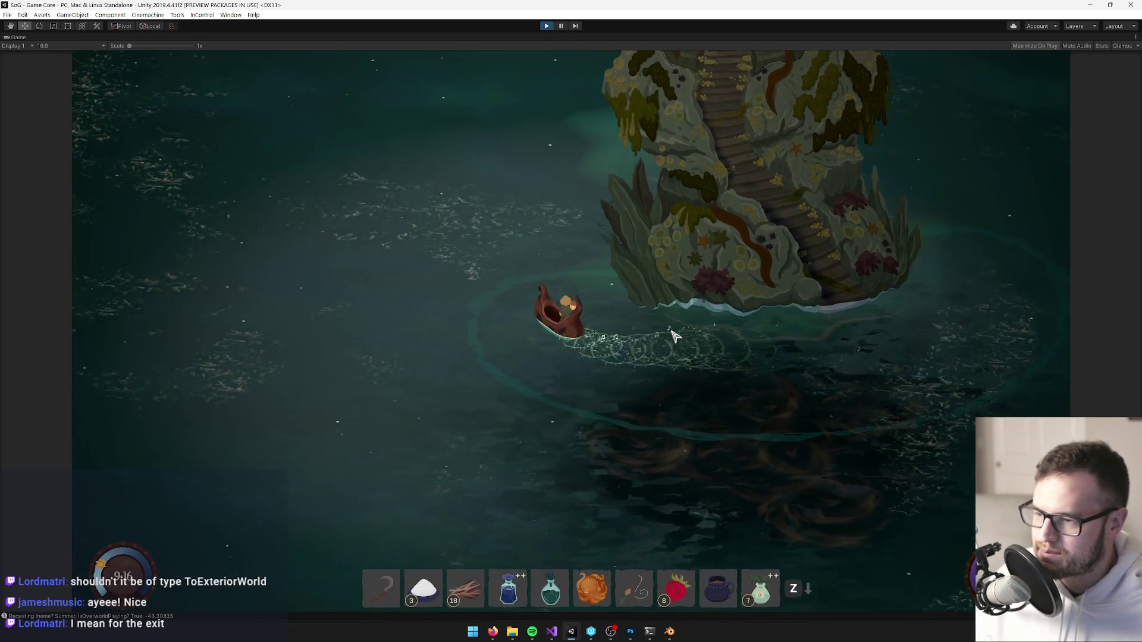
pyautogui.press('w')
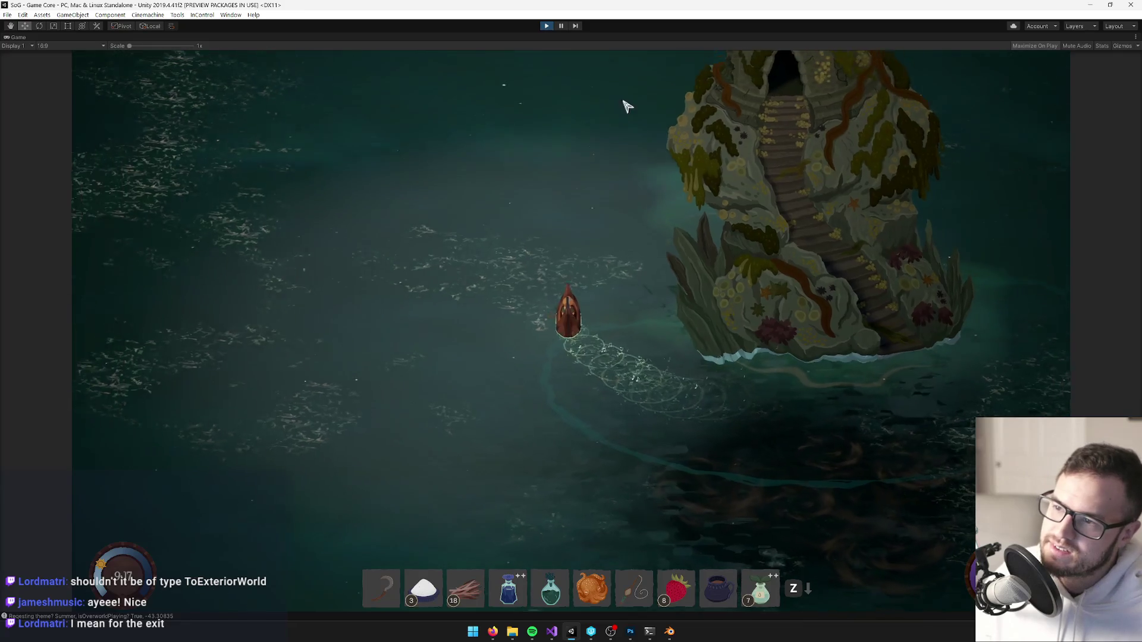
pyautogui.press('d')
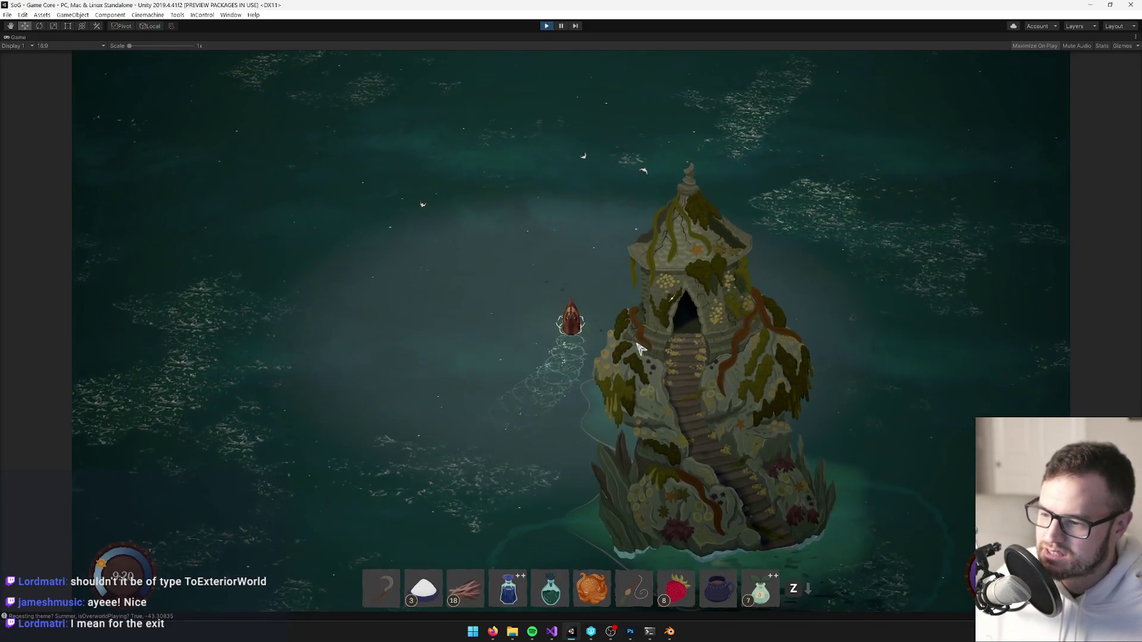
pyautogui.press('a')
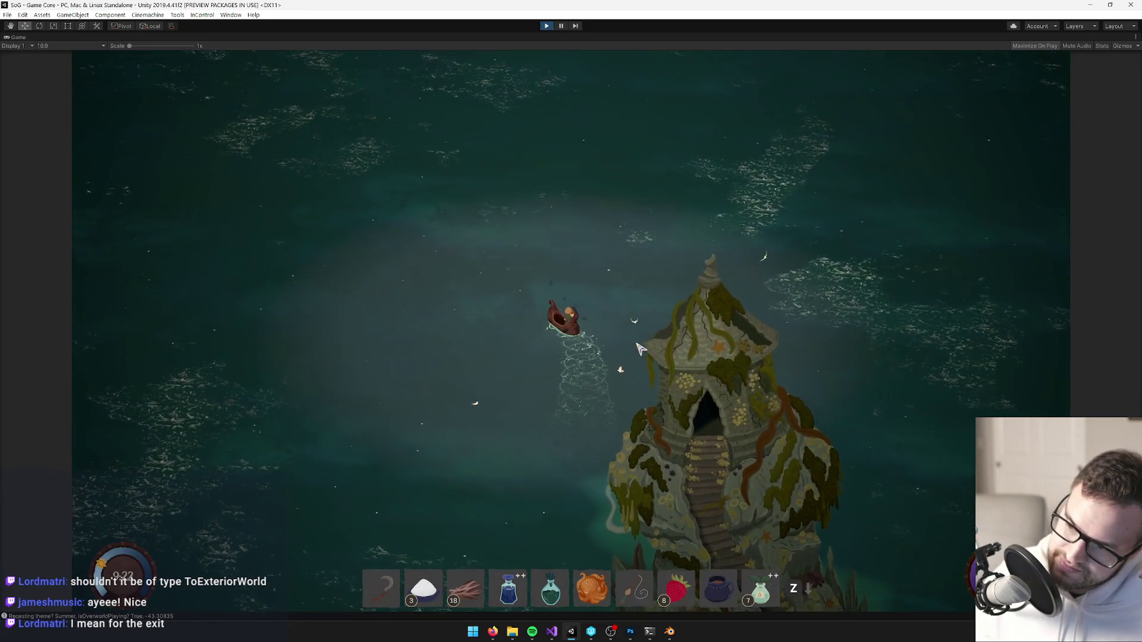
pyautogui.click(547, 27)
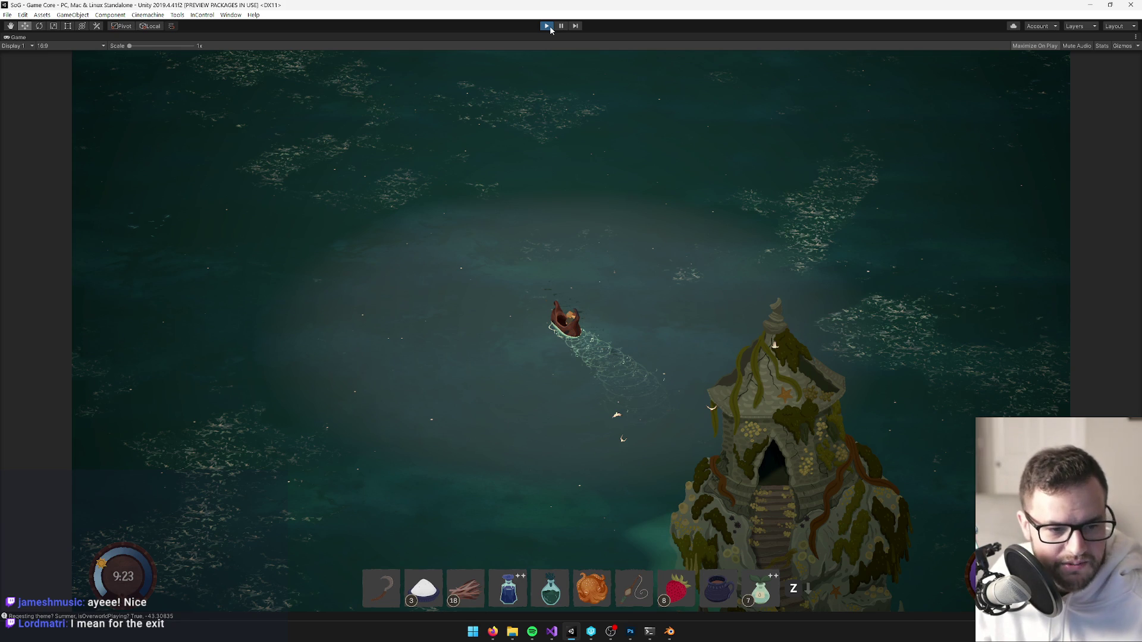
# Stop Play mode, reopen the Sea Temple Interior prefab, and check its exit portal targets OutsideSeaTemple.
pyautogui.click(549, 26)
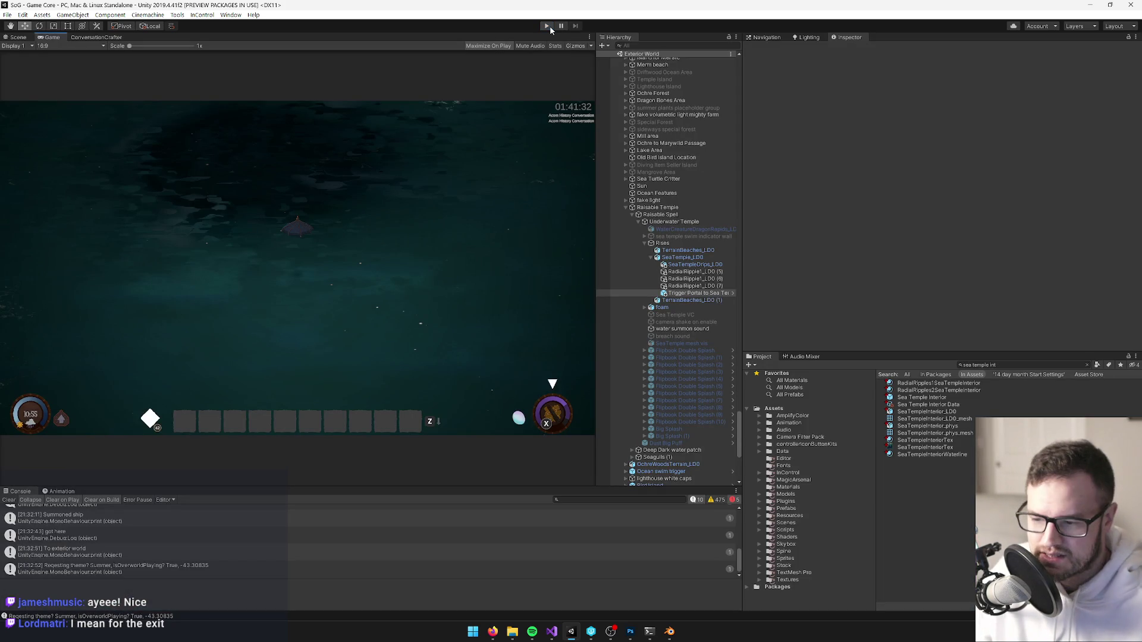
pyautogui.click(929, 399)
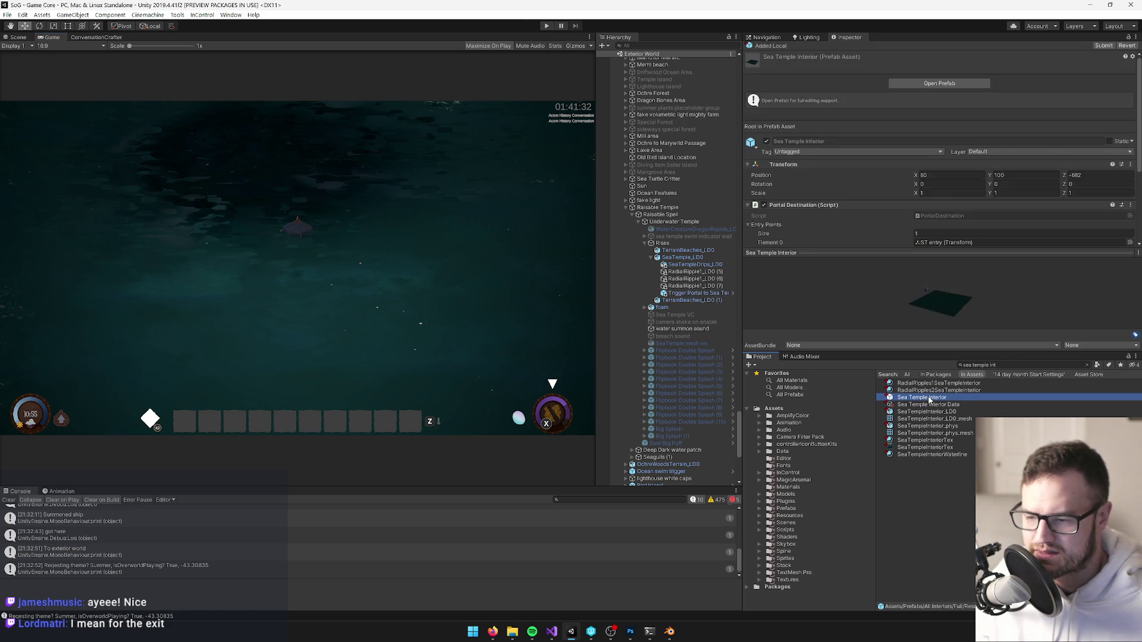
pyautogui.click(966, 86)
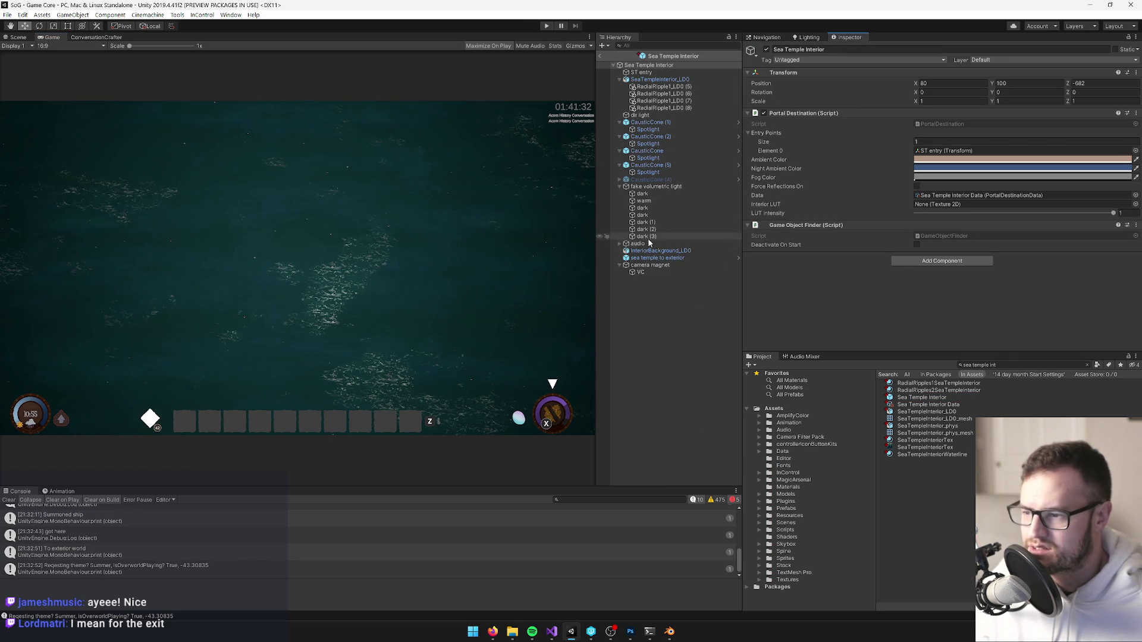
pyautogui.click(648, 260)
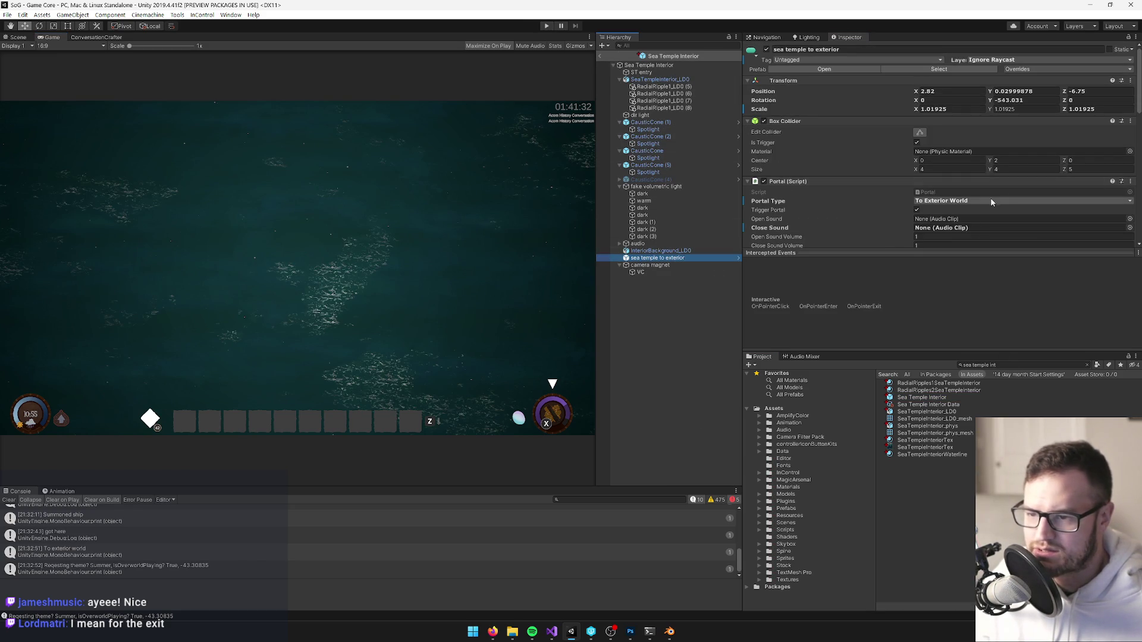
pyautogui.scroll(-3, 964, 203)
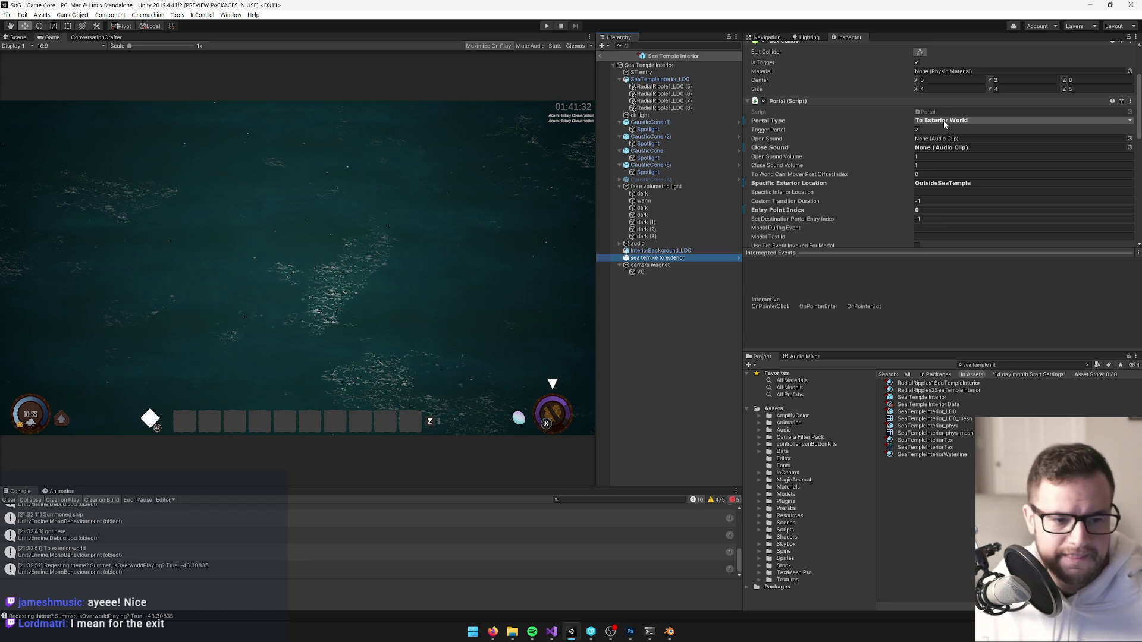
pyautogui.scroll(2, 943, 124)
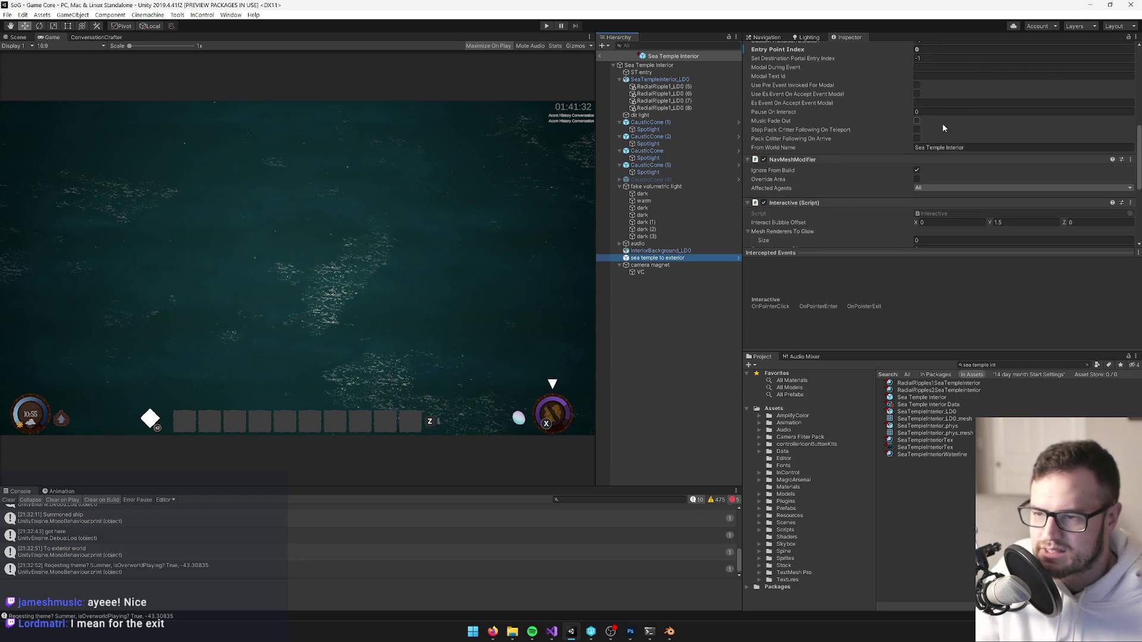
pyautogui.scroll(-2, 943, 126)
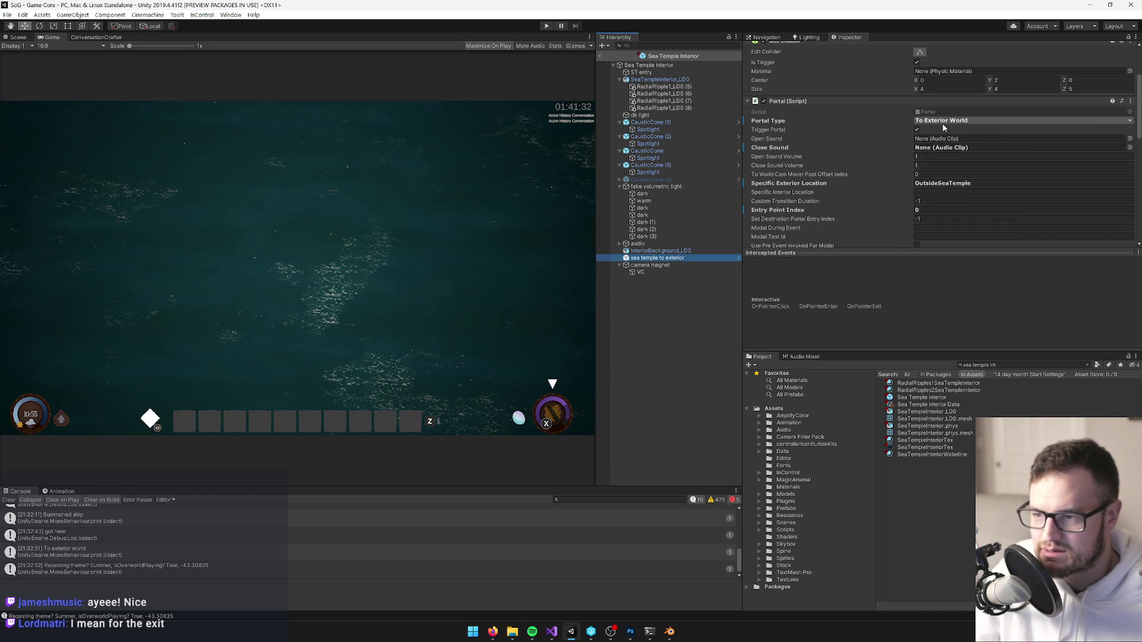